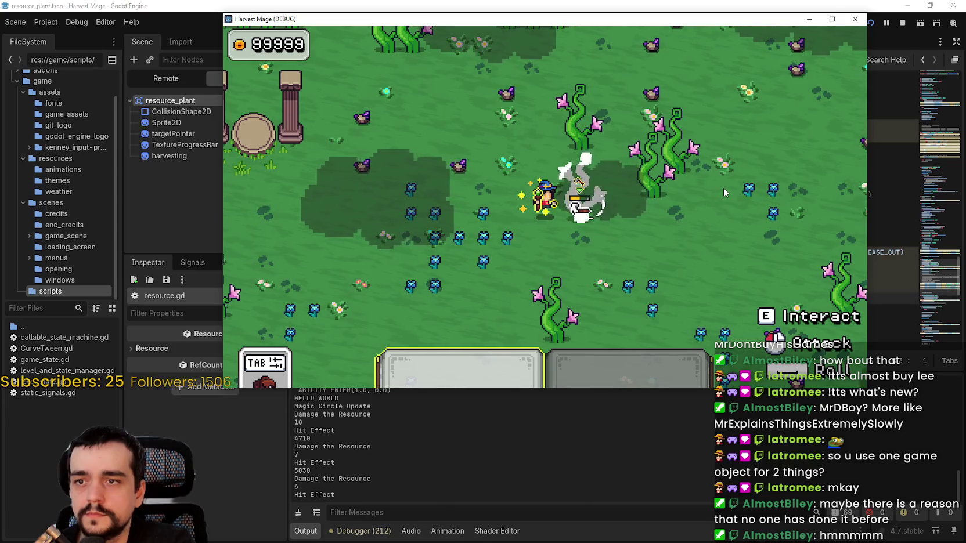
# - Walk the mage left and right, then strike the flowering plant to harvest it
pyautogui.press('a')
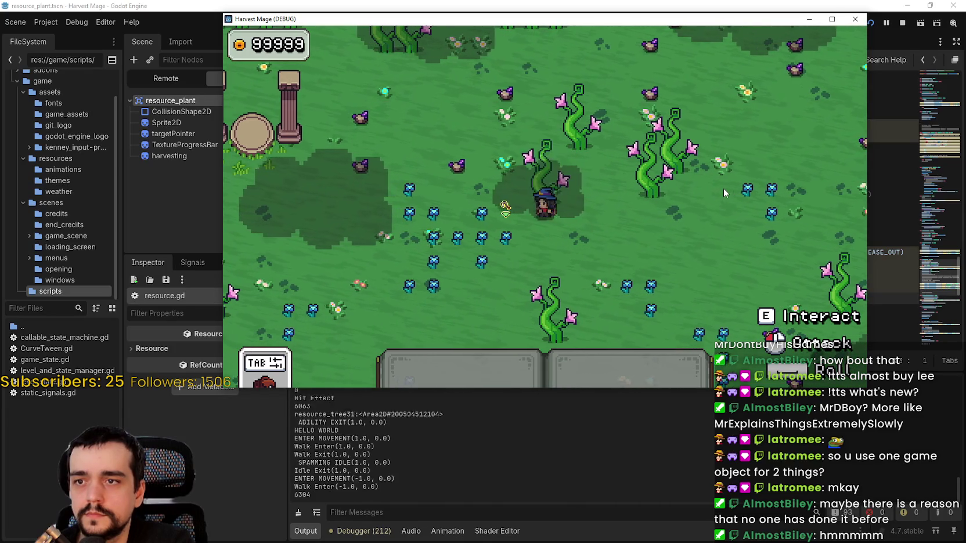
pyautogui.press('d')
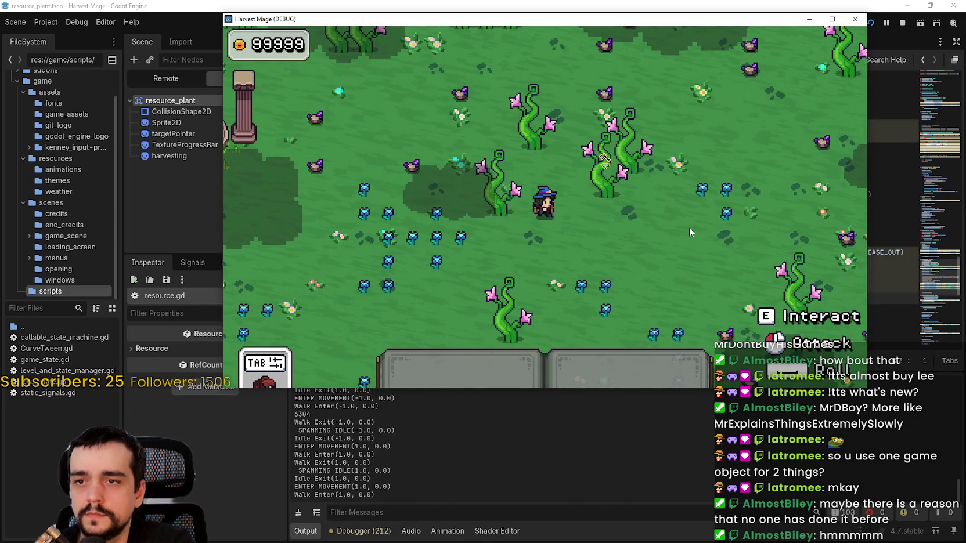
pyautogui.click(689, 228)
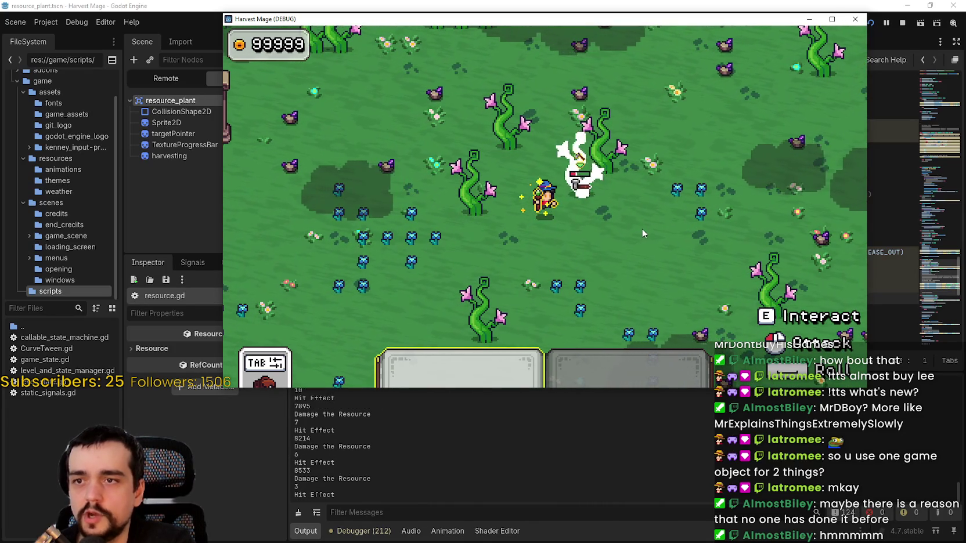
# - Walk the mage up-right, then stop the debug run to return to resource.gd
pyautogui.press('w')
pyautogui.press('d')
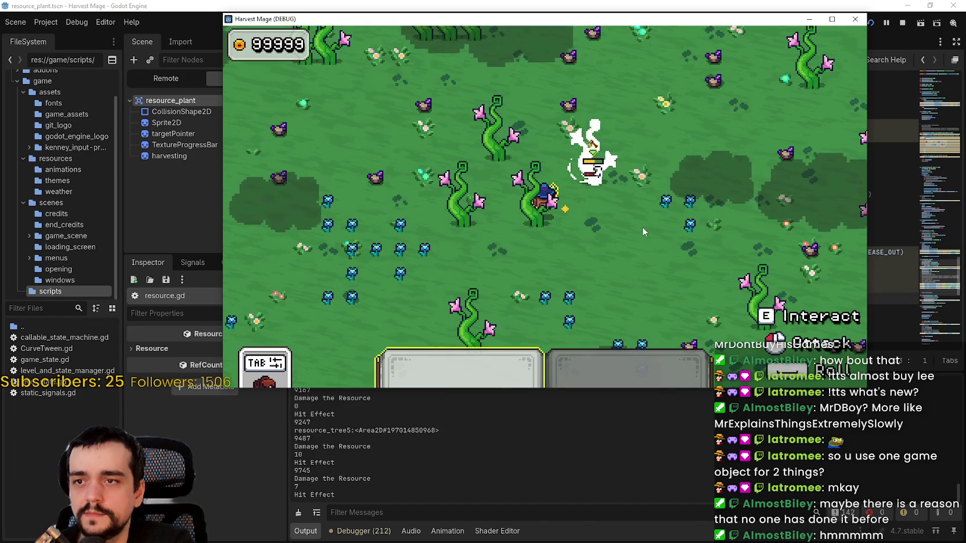
pyautogui.press('w')
pyautogui.press('d')
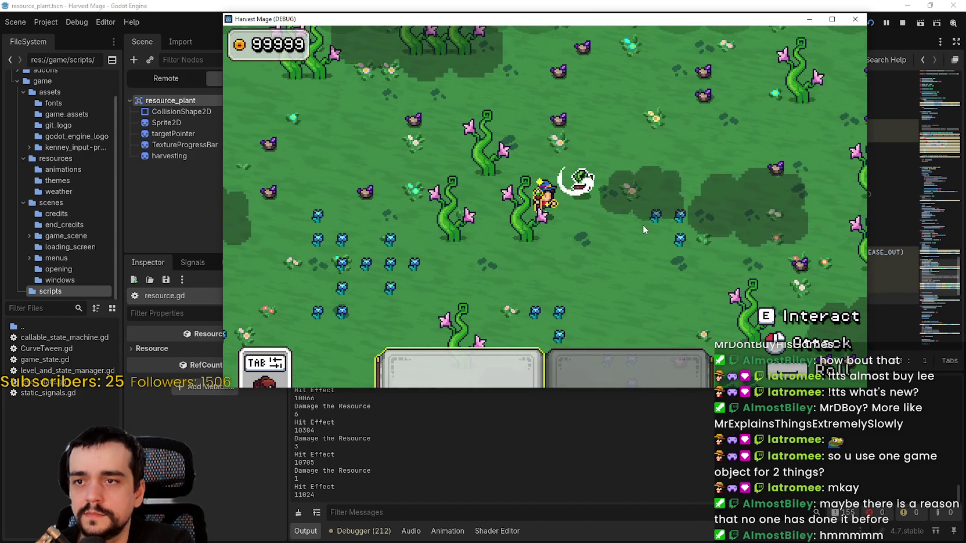
pyautogui.press('s')
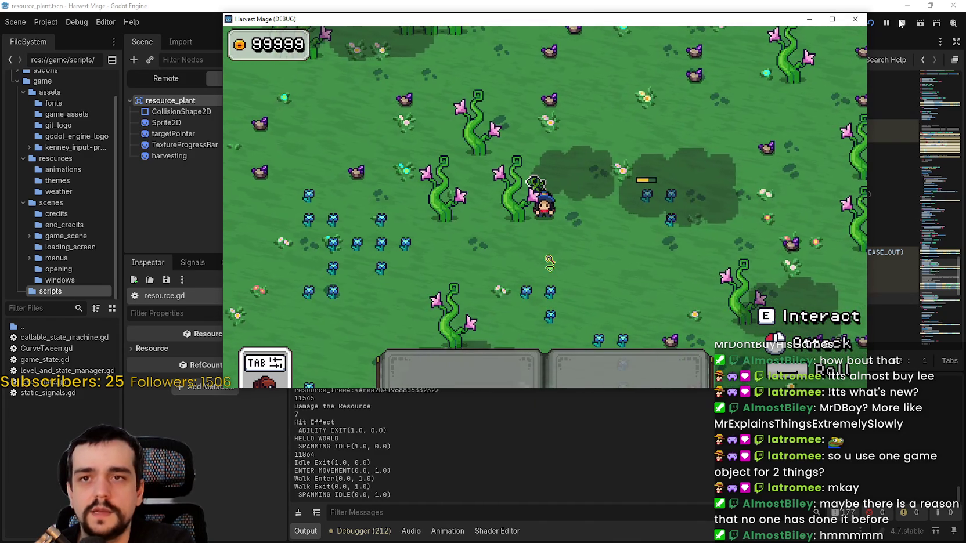
pyautogui.click(855, 18)
pyautogui.click(656, 194)
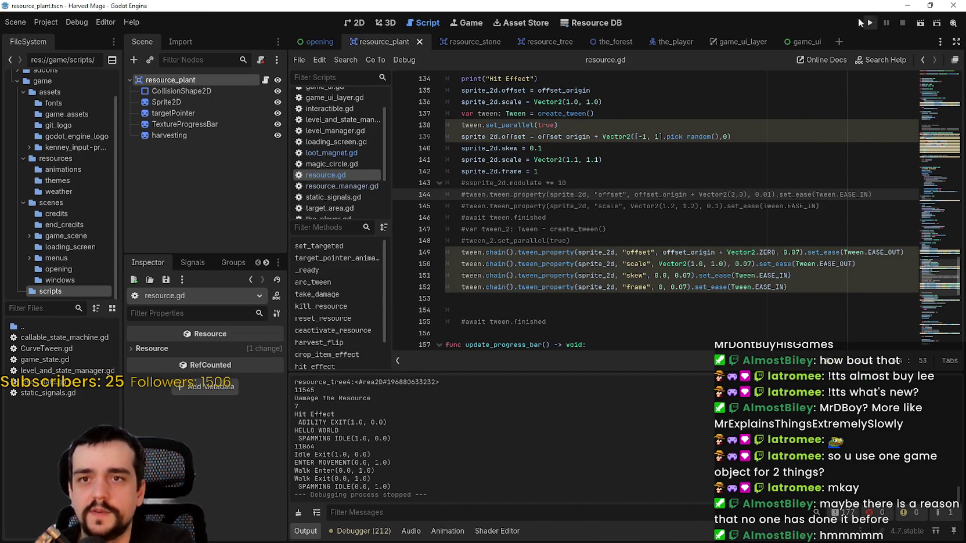
# - Glance over loot_magnet.gd, then return to the top of resource.gd
pyautogui.click(490, 243)
pyautogui.click(331, 153)
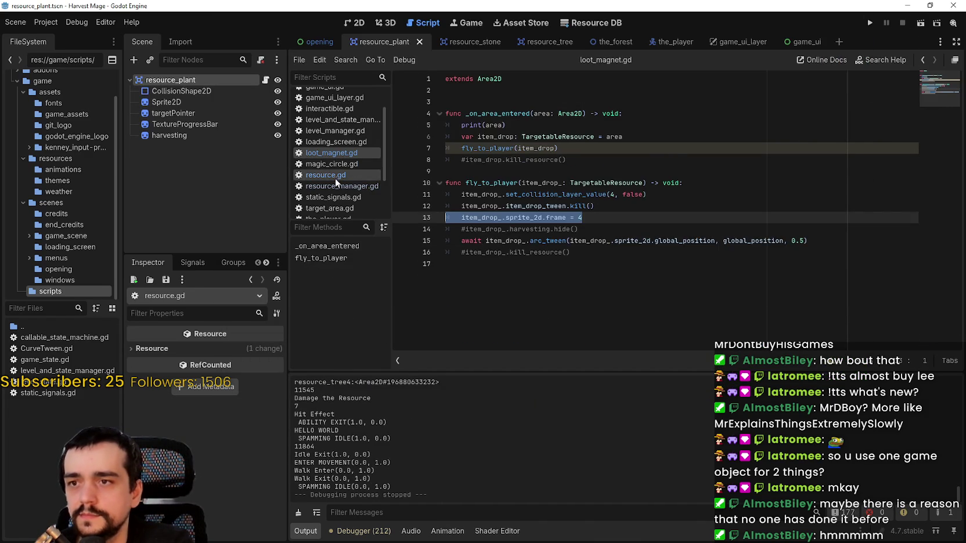
pyautogui.click(337, 175)
pyautogui.scroll(3, 608, 269)
# - Search for hit_effect, finding its call on line 76 and the collision layer 3 disable on line 86
pyautogui.doubleClick(500, 172)
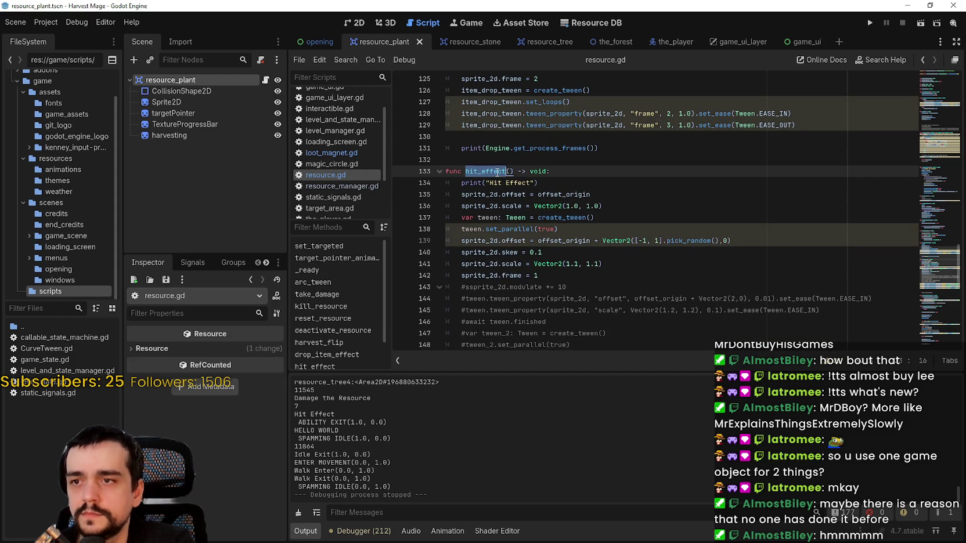
pyautogui.hotkey('ctrl', 'f')
pyautogui.click(799, 362)
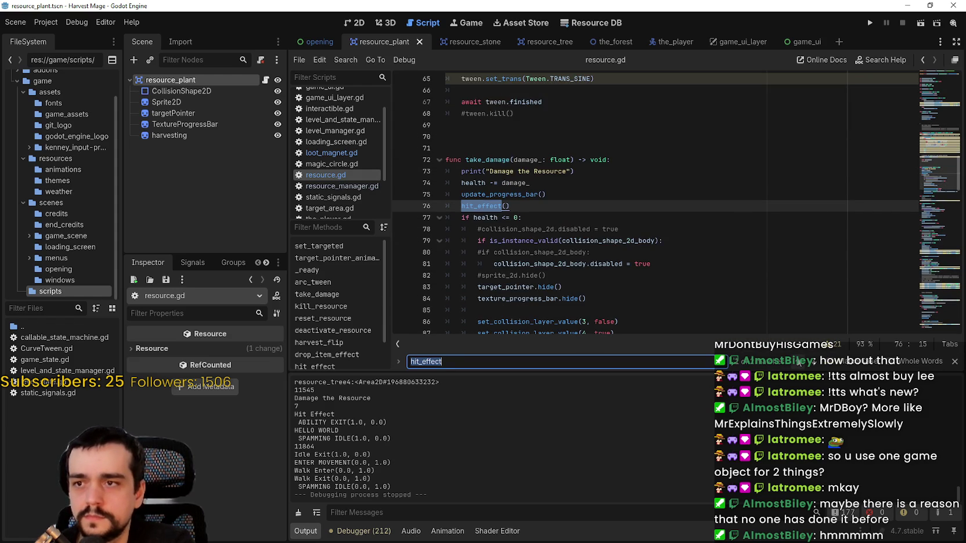
pyautogui.moveTo(538, 205); pyautogui.dragTo(460, 205)
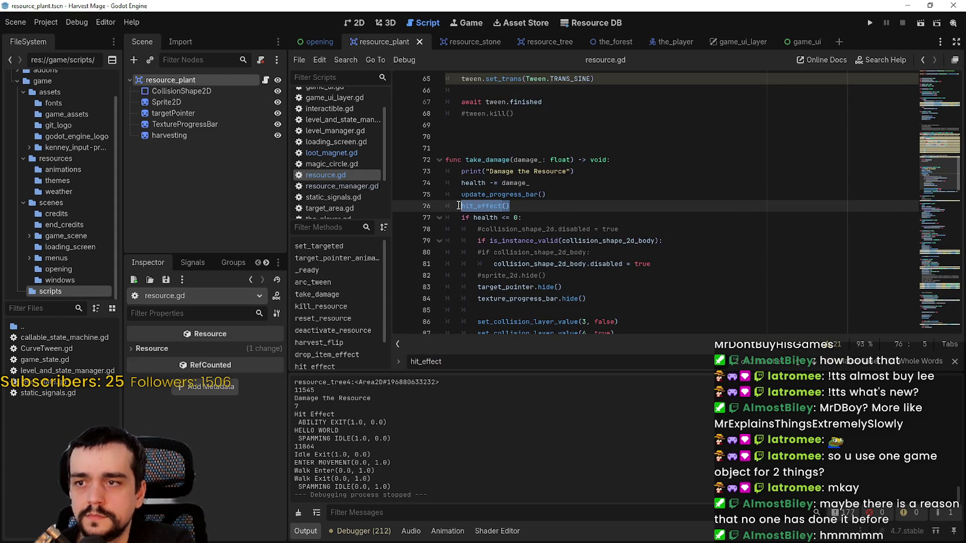
pyautogui.scroll(-2, 532, 284)
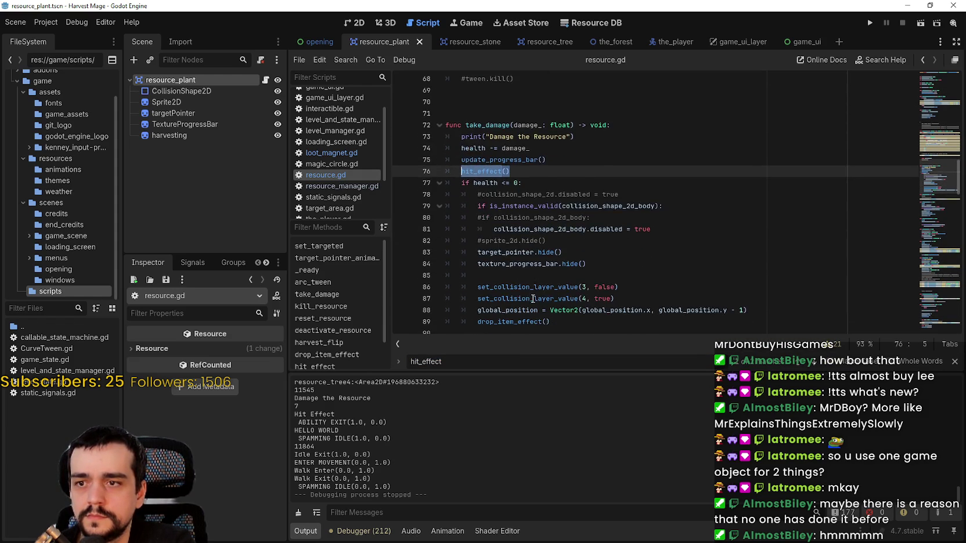
pyautogui.moveTo(641, 253); pyautogui.dragTo(498, 256)
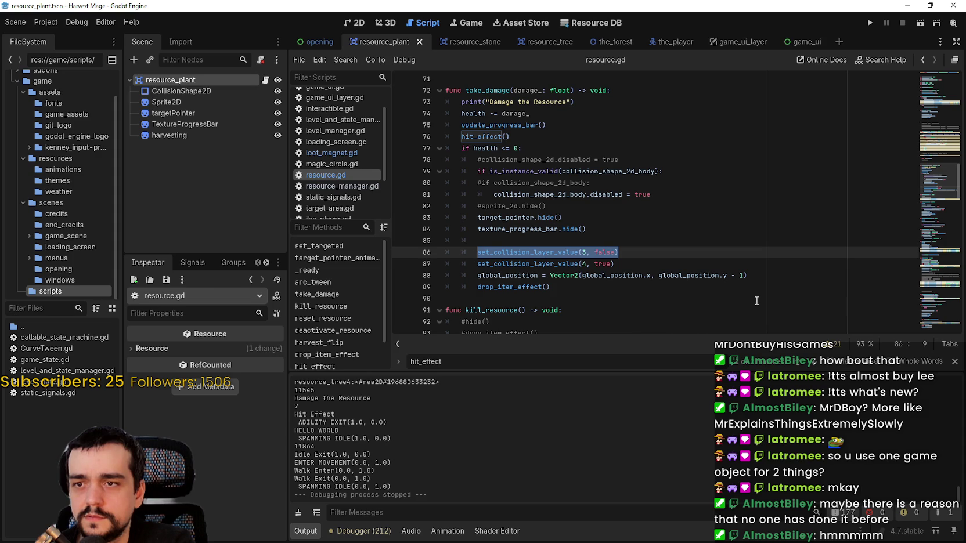
pyautogui.click(955, 361)
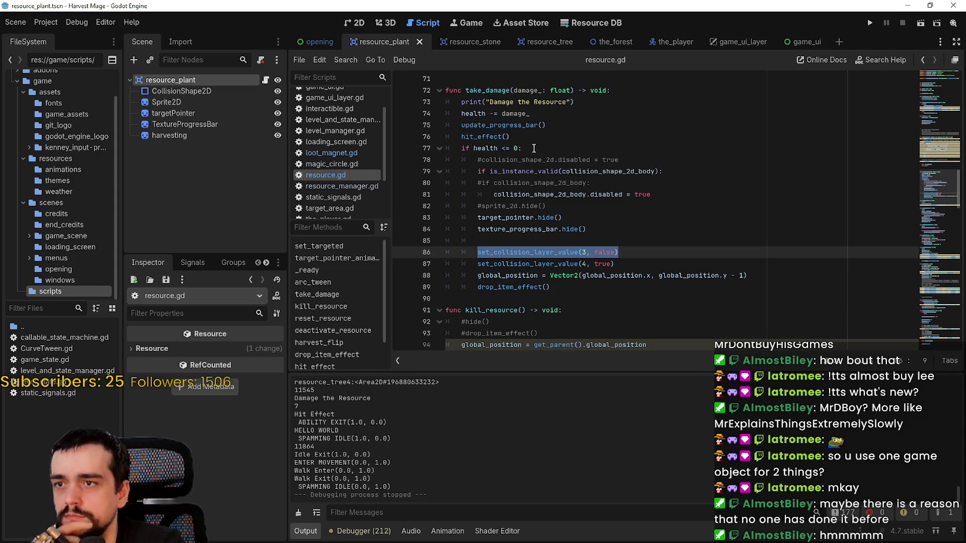
pyautogui.moveTo(499, 137)
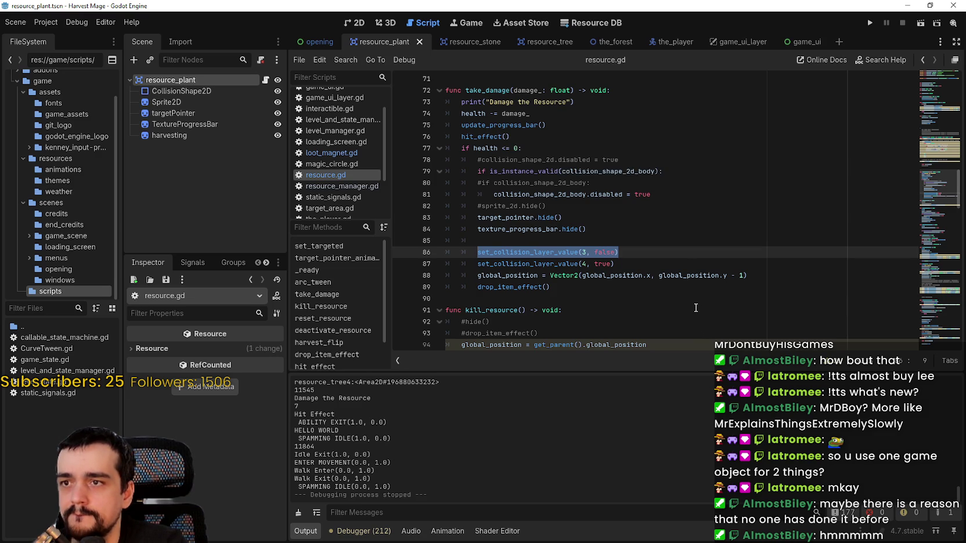
pyautogui.rightClick(493, 137)
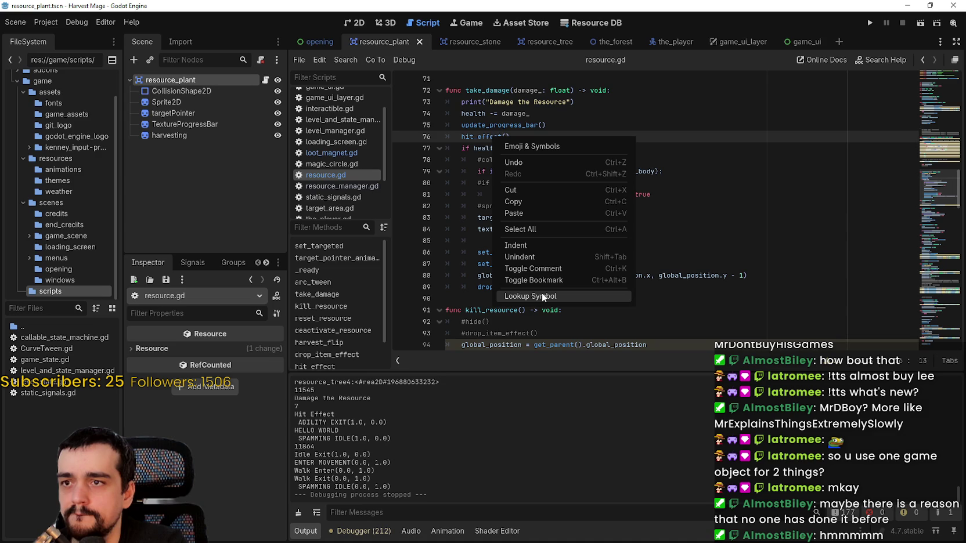
# - Inspect the update_progress_bar and hit_effect() calls on lines 75-76 of take_damage
pyautogui.click(683, 241)
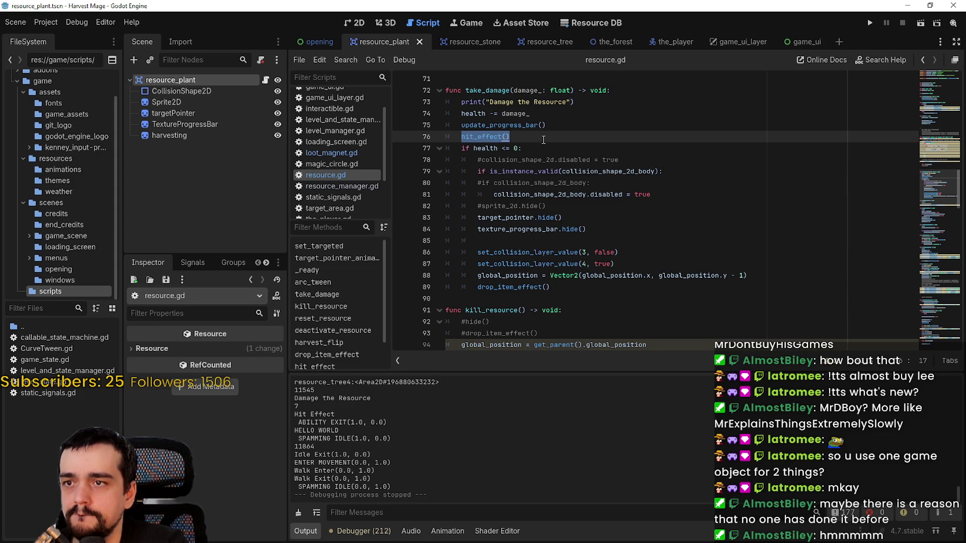
pyautogui.press('Up')
pyautogui.press('End')
pyautogui.moveTo(529, 139); pyautogui.dragTo(449, 126)
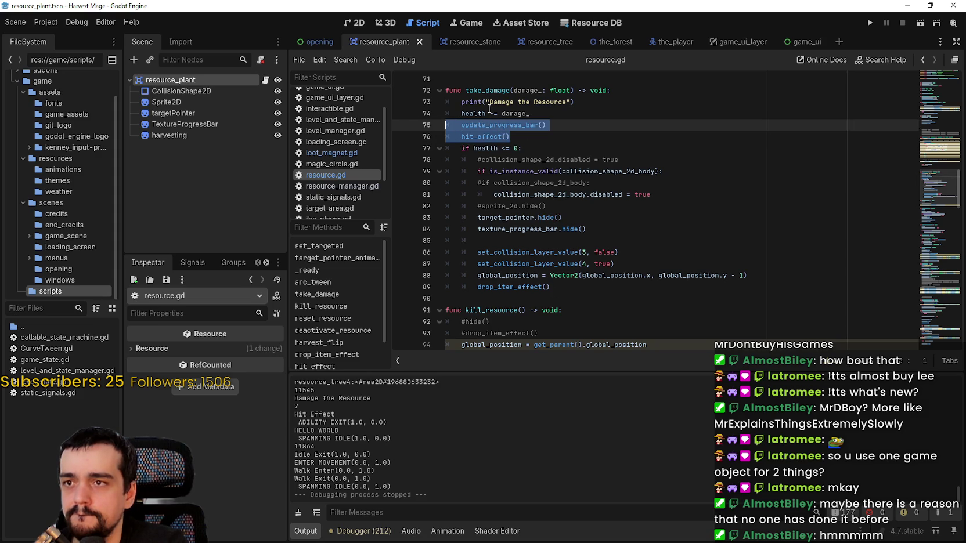
pyautogui.click(492, 90)
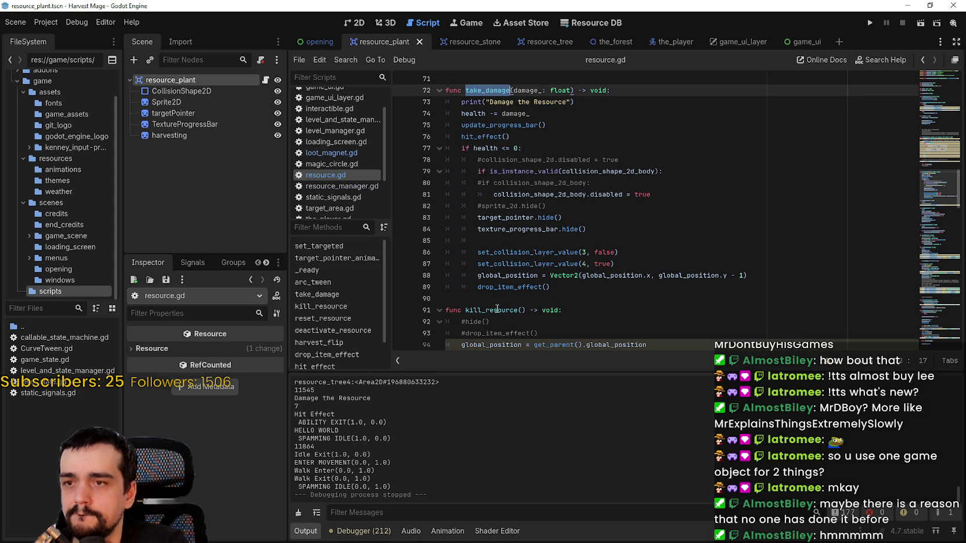
pyautogui.moveTo(521, 134); pyautogui.dragTo(462, 137)
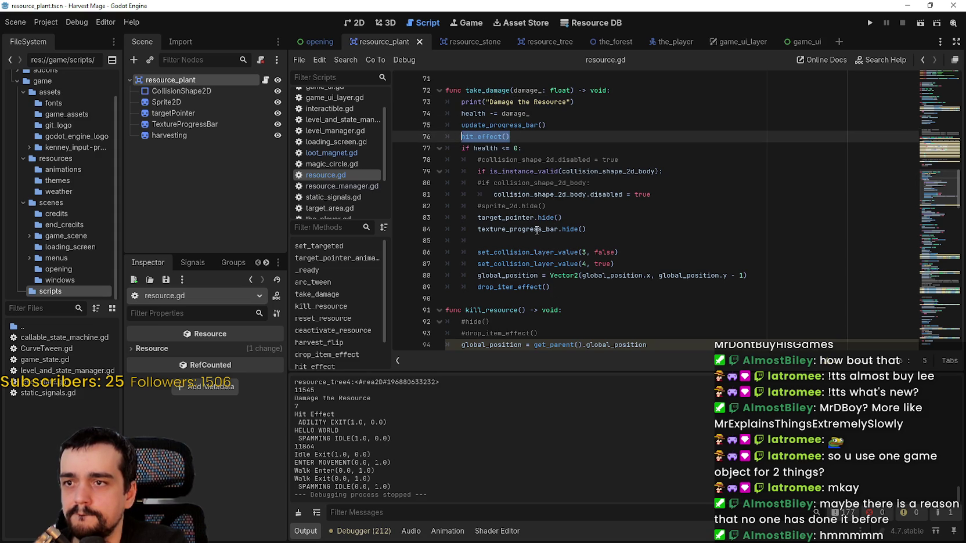
pyautogui.click(463, 147)
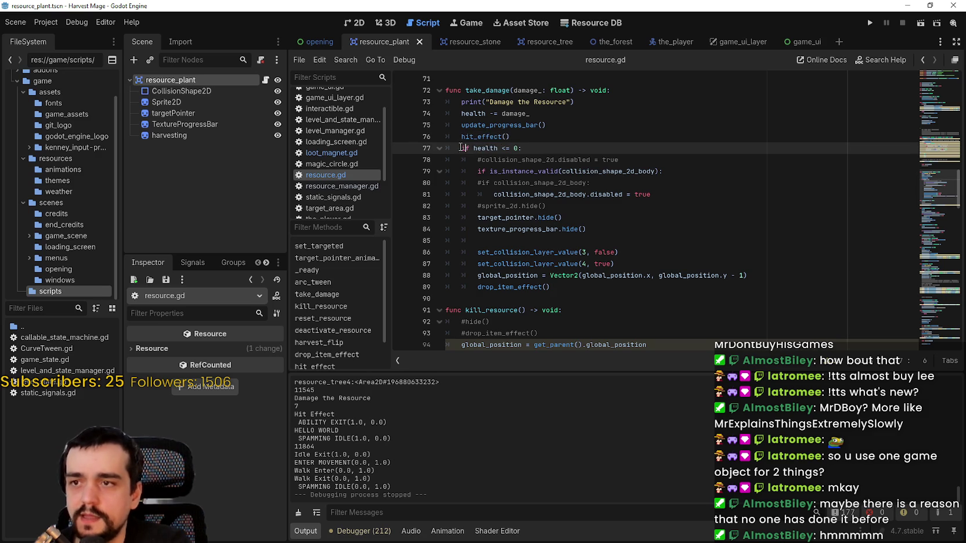
# - Use Lookup Symbol on hit_effect() to jump to its definition at line 133
pyautogui.rightClick(487, 137)
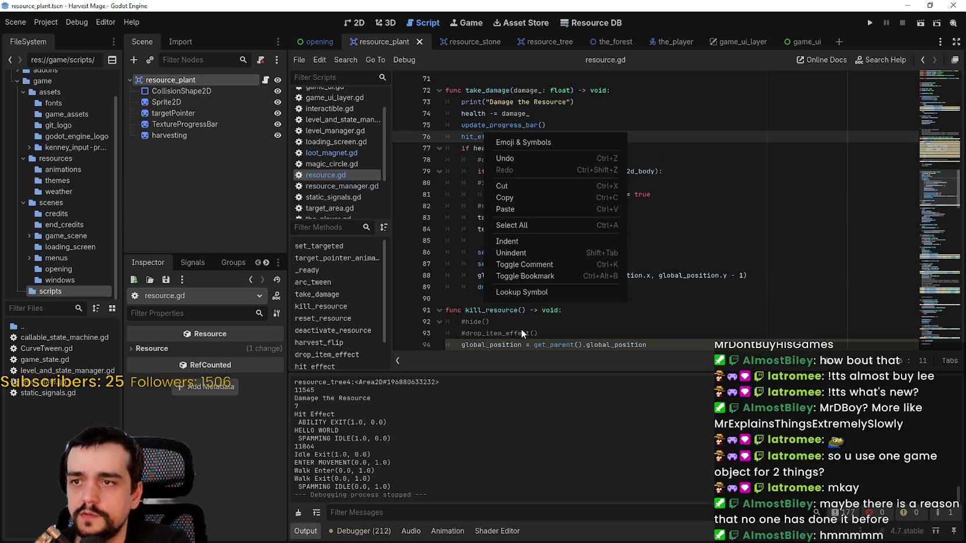
pyautogui.click(551, 292)
pyautogui.click(586, 205)
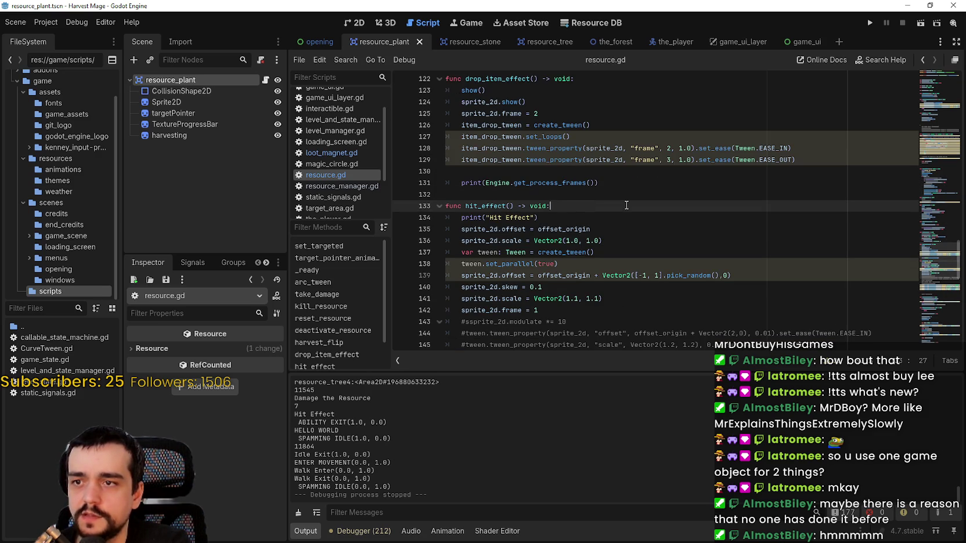
# - Insert 'if health <= 0: return' at the top of hit_effect()
pyautogui.press('Return')
pyautogui.write('if health <= 0')
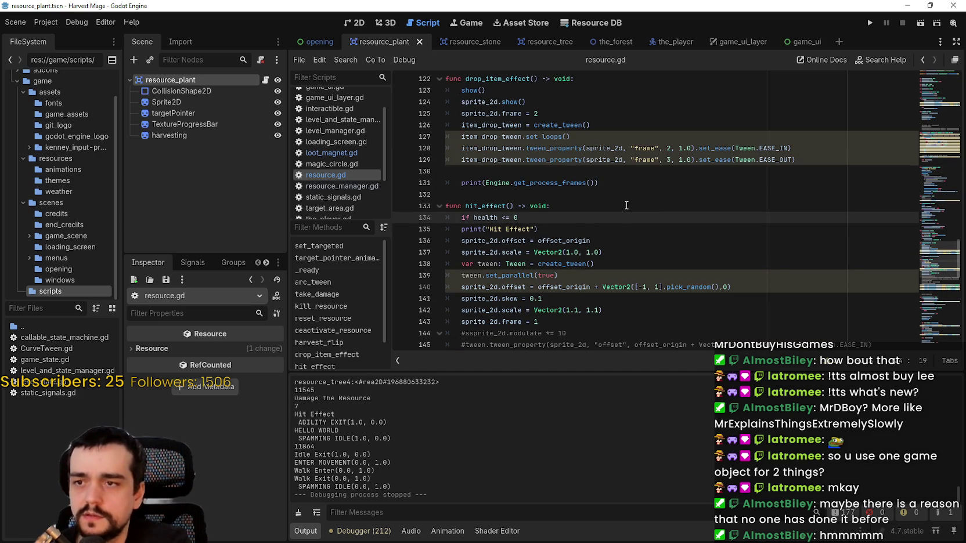
pyautogui.write(':')
pyautogui.press('Return')
pyautogui.write('return')
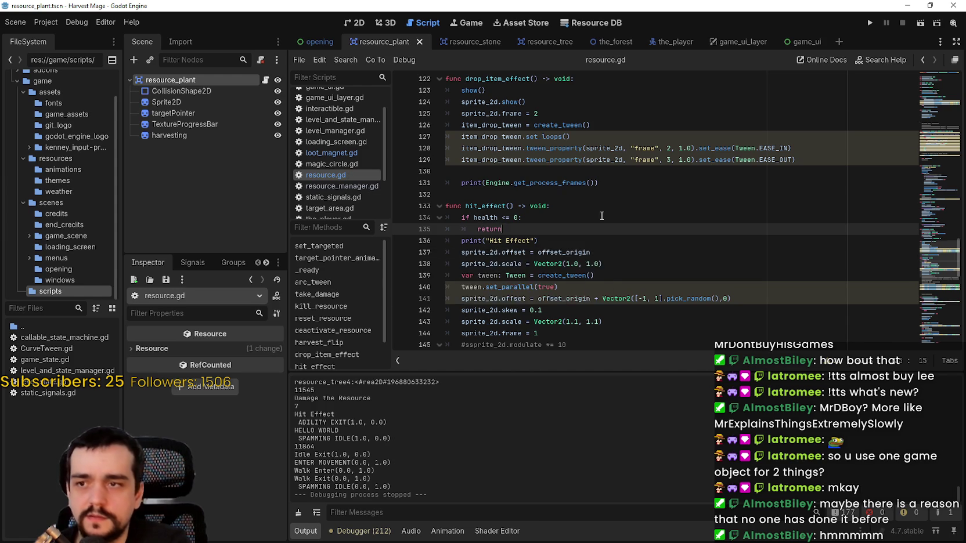
# - Review the tween chain around lines 148-154, then run the project
pyautogui.scroll(-5, 602, 216)
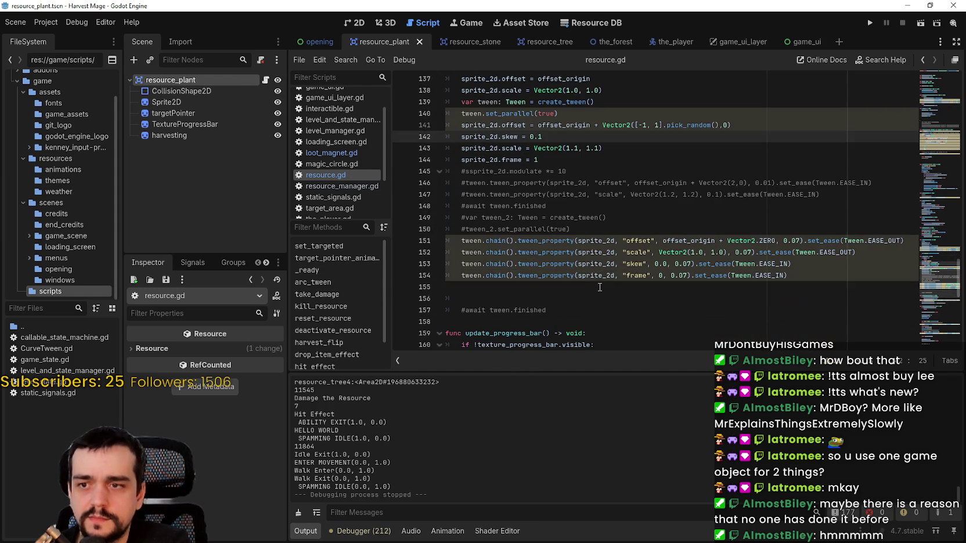
pyautogui.click(599, 276)
pyautogui.scroll(2, 612, 291)
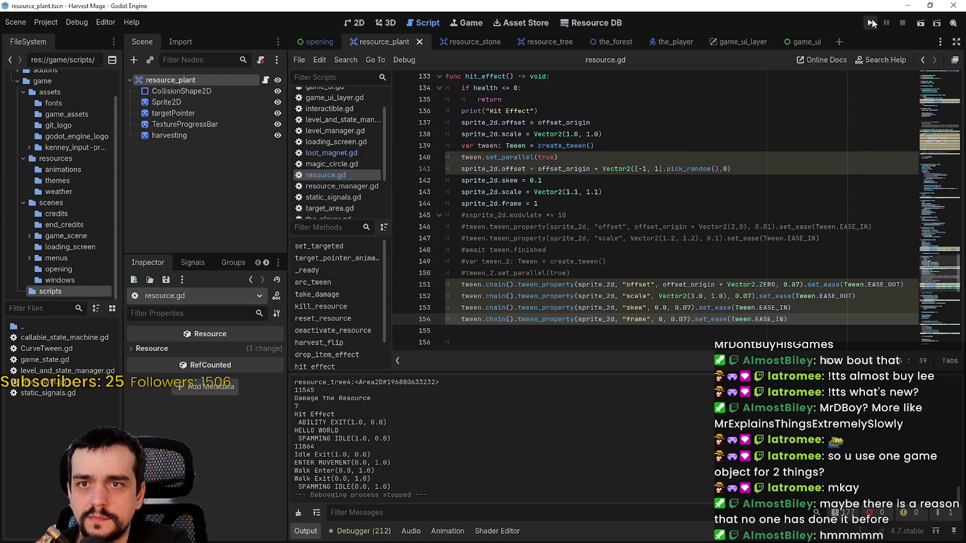
pyautogui.click(678, 254)
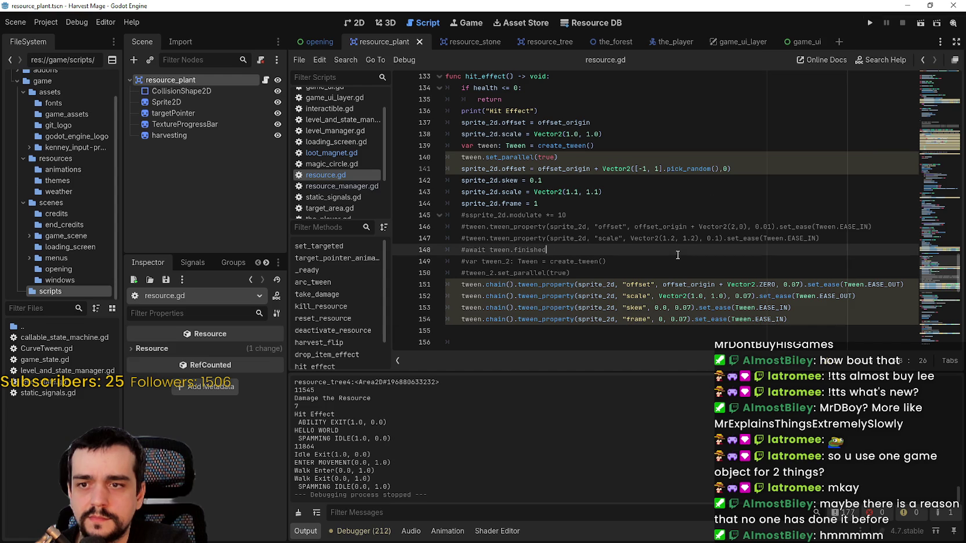
pyautogui.click(869, 26)
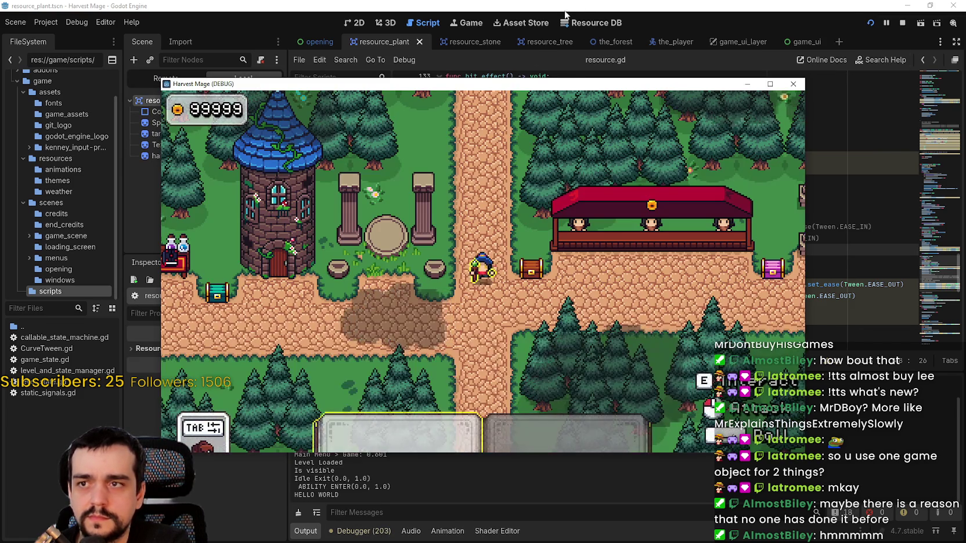
# - Maximize the game window, walk the mage into the flowery forest, and strike the beanstalk
pyautogui.press('s')
pyautogui.press('a')
pyautogui.press('a')
pyautogui.press('w')
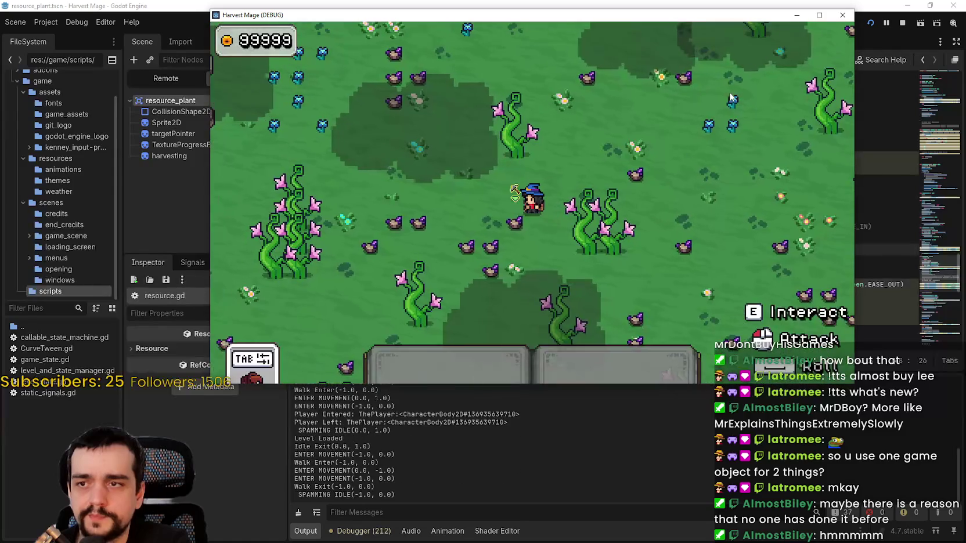
pyautogui.press('super+Up')
pyautogui.press('a')
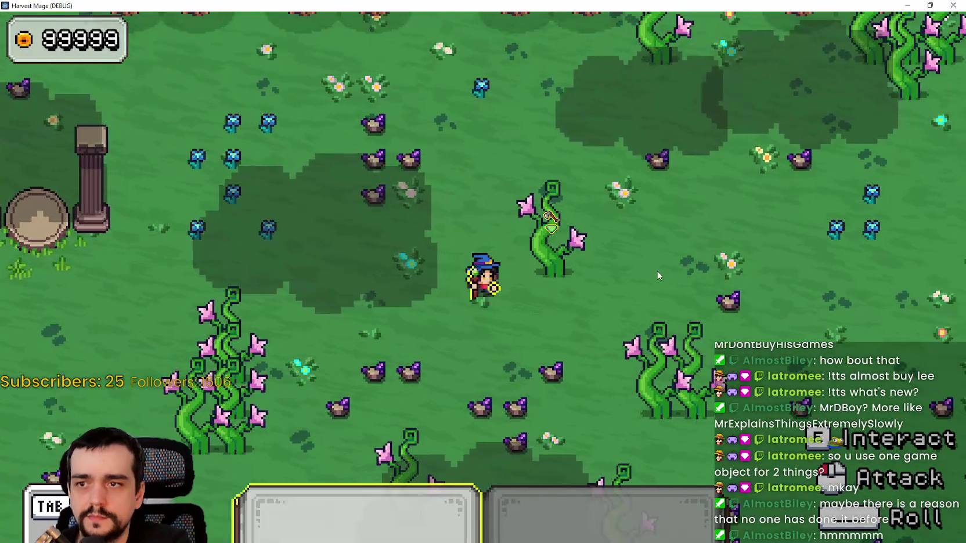
pyautogui.click(656, 270)
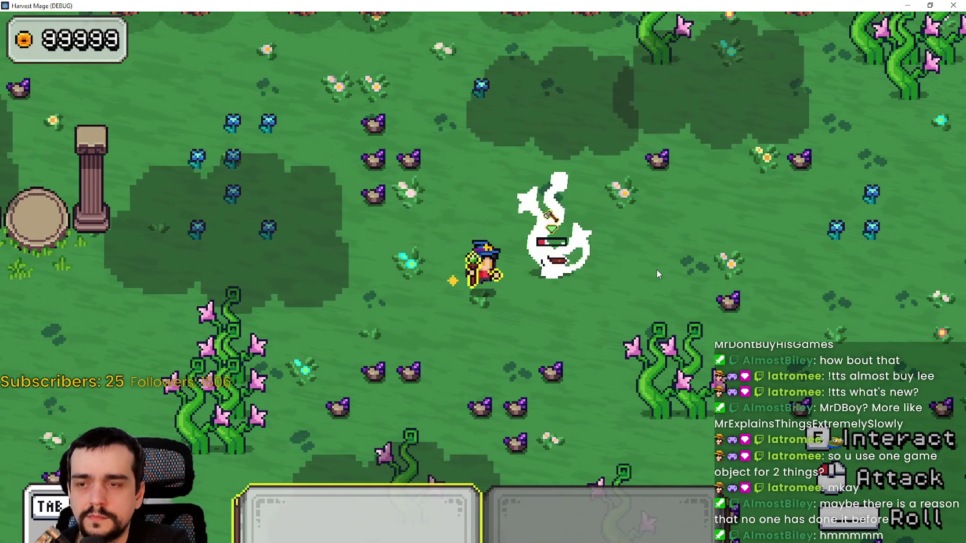
pyautogui.press('w')
pyautogui.press('d')
pyautogui.press('s')
pyautogui.click(657, 269)
pyautogui.press('a')
pyautogui.press('w')
pyautogui.click(619, 266)
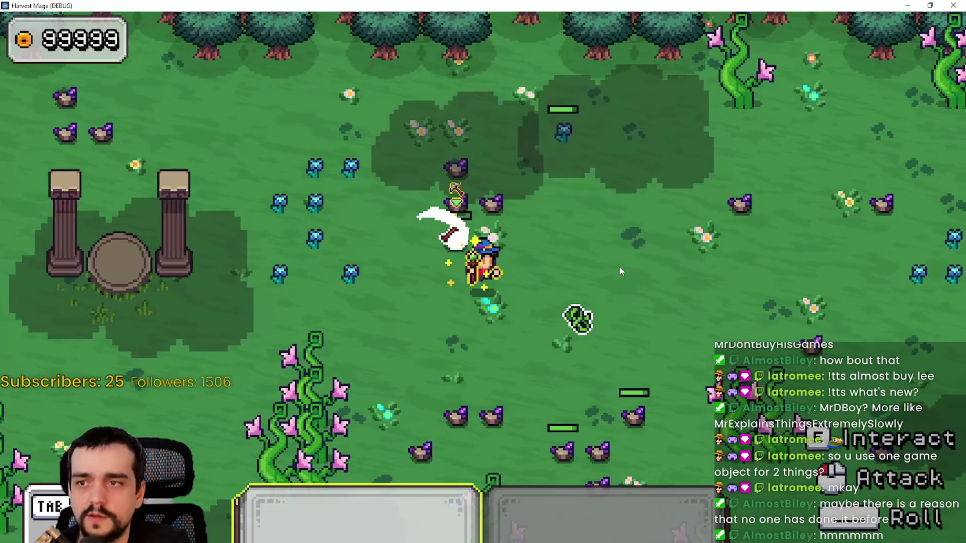
# - Keep hitting the patch's plants until they break and purple crystal drops spawn
pyautogui.press('w')
pyautogui.press('a')
pyautogui.press('d')
pyautogui.press('w')
pyautogui.press('a')
pyautogui.click(618, 266)
pyautogui.press('a')
pyautogui.click(619, 265)
pyautogui.press('d')
pyautogui.press('a')
pyautogui.press('w')
pyautogui.click(619, 265)
pyautogui.click(619, 266)
pyautogui.press('d')
pyautogui.press('w')
pyautogui.press('a')
pyautogui.click(619, 266)
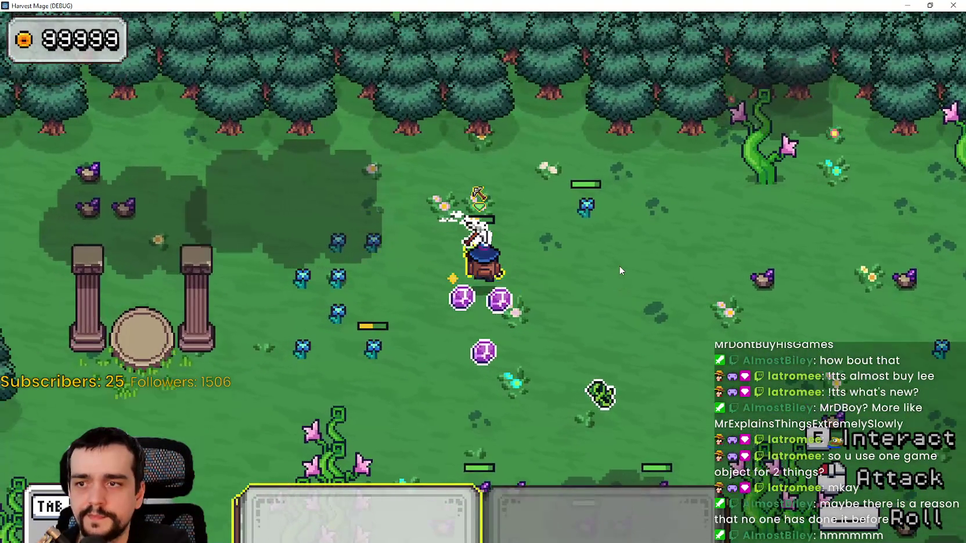
pyautogui.press('w')
pyautogui.click(619, 266)
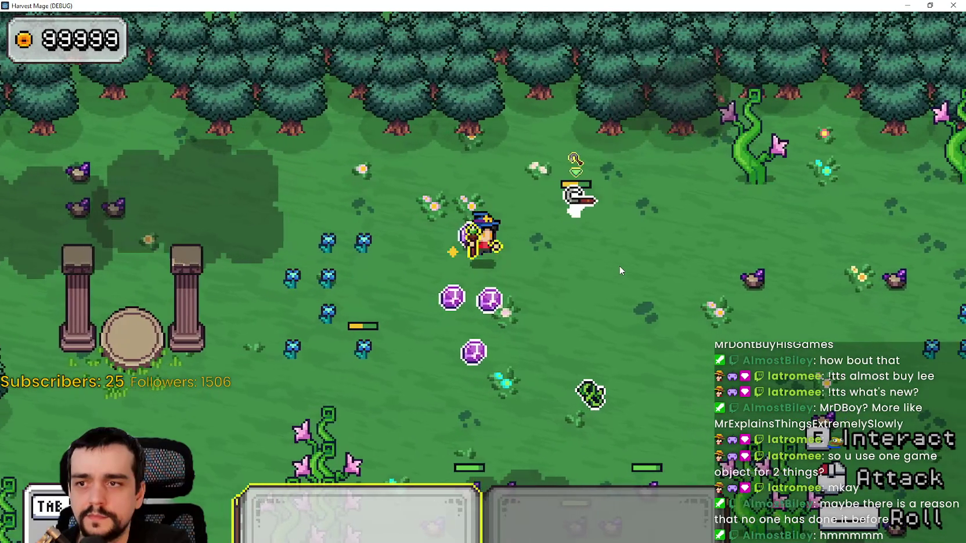
pyautogui.press('d')
pyautogui.click(619, 266)
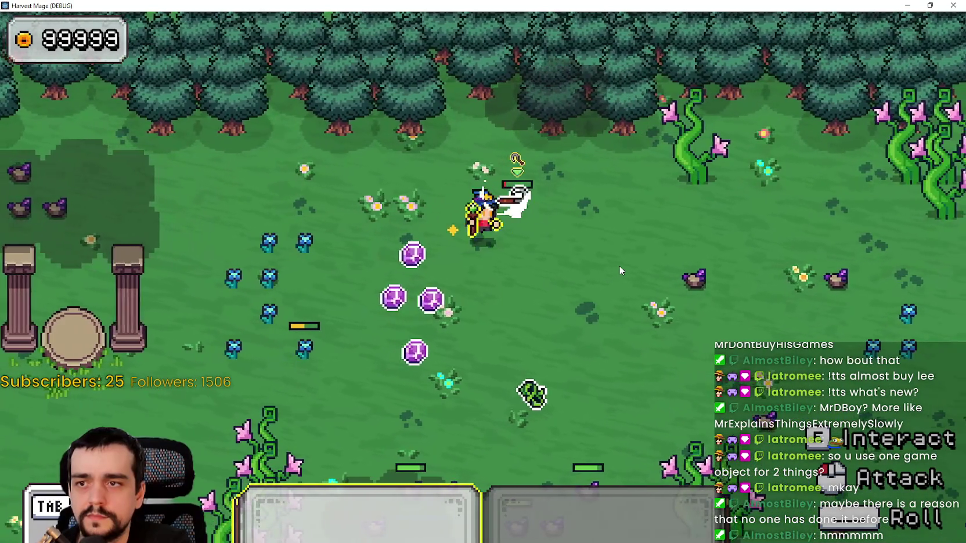
pyautogui.click(619, 266)
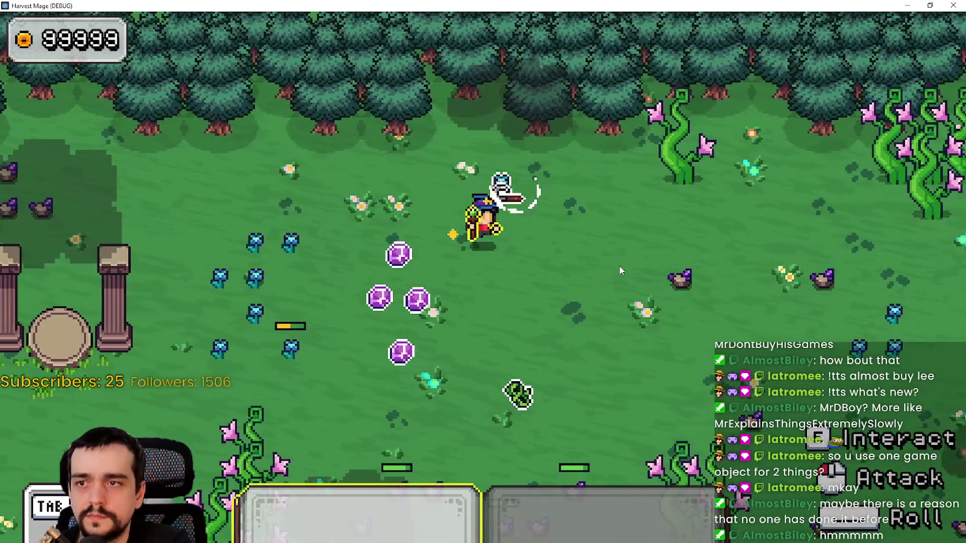
pyautogui.press('s')
pyautogui.press('a')
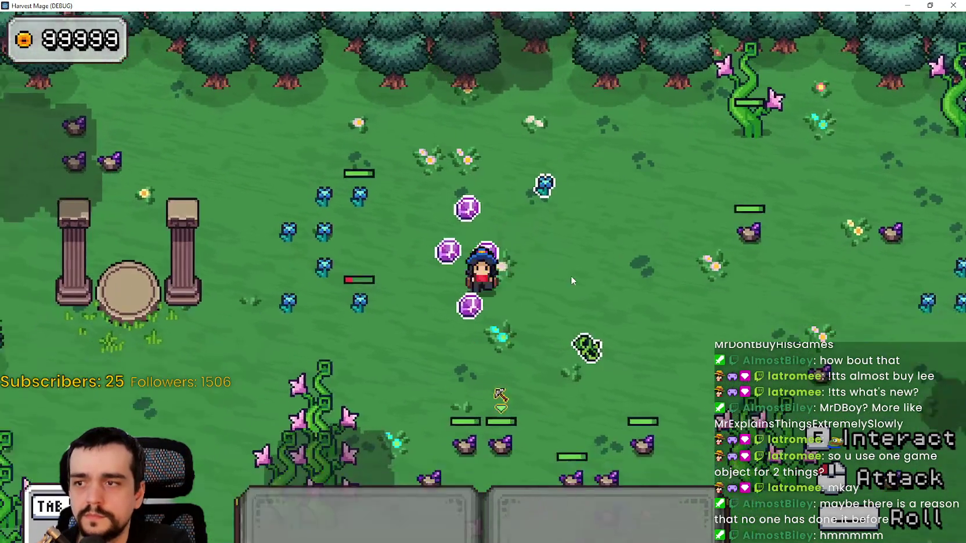
pyautogui.press('a')
pyautogui.press('1')
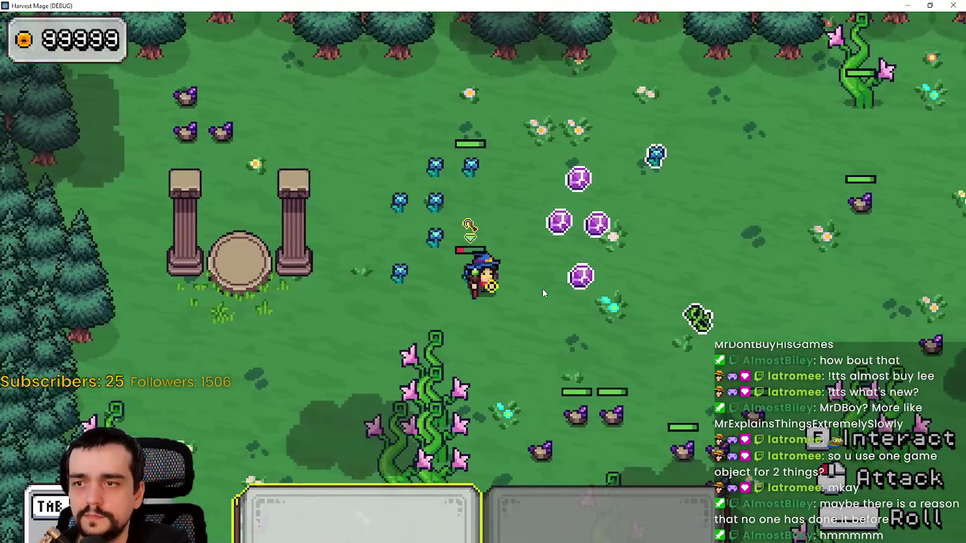
# - Attack the nearby ghosts, then restore the game window to reveal the editor
pyautogui.press('w')
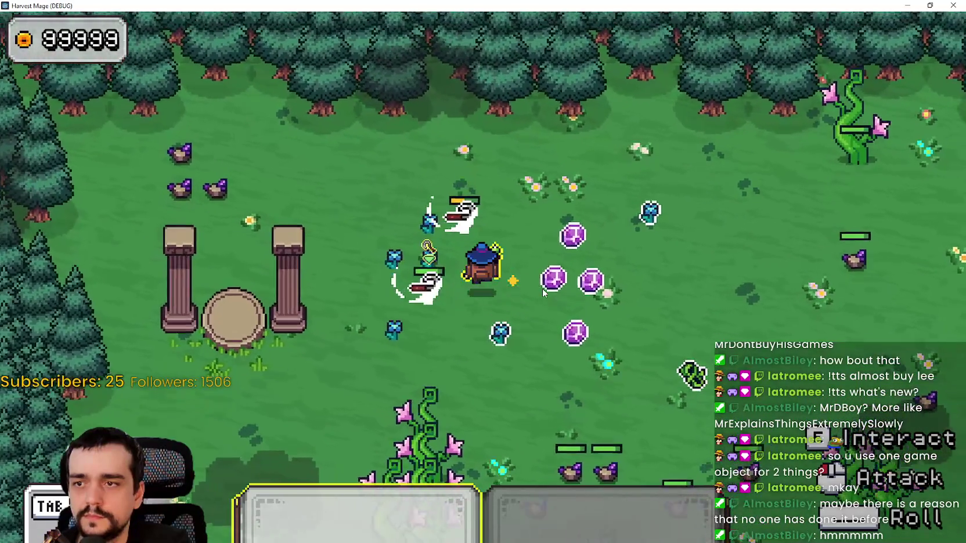
pyautogui.press('a')
pyautogui.click(542, 287)
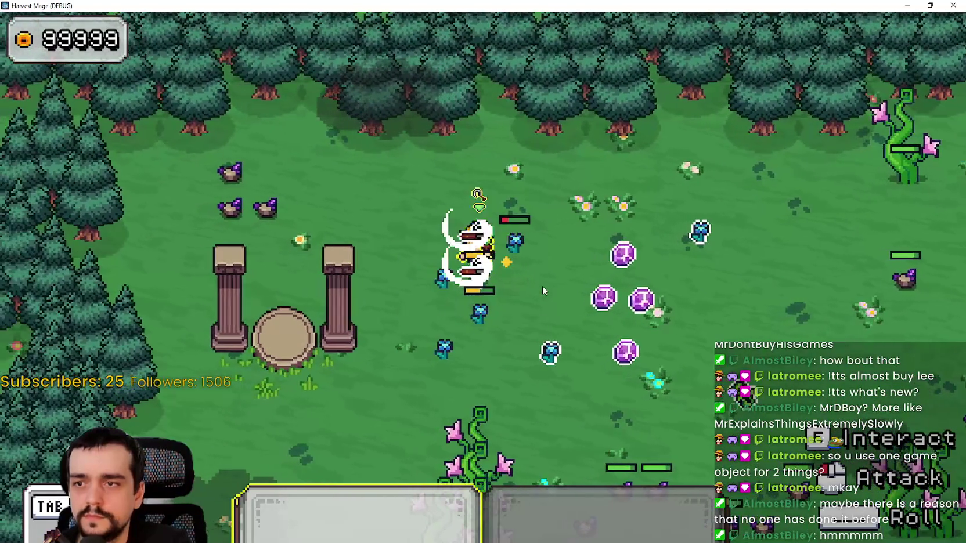
pyautogui.press('d')
pyautogui.click(542, 290)
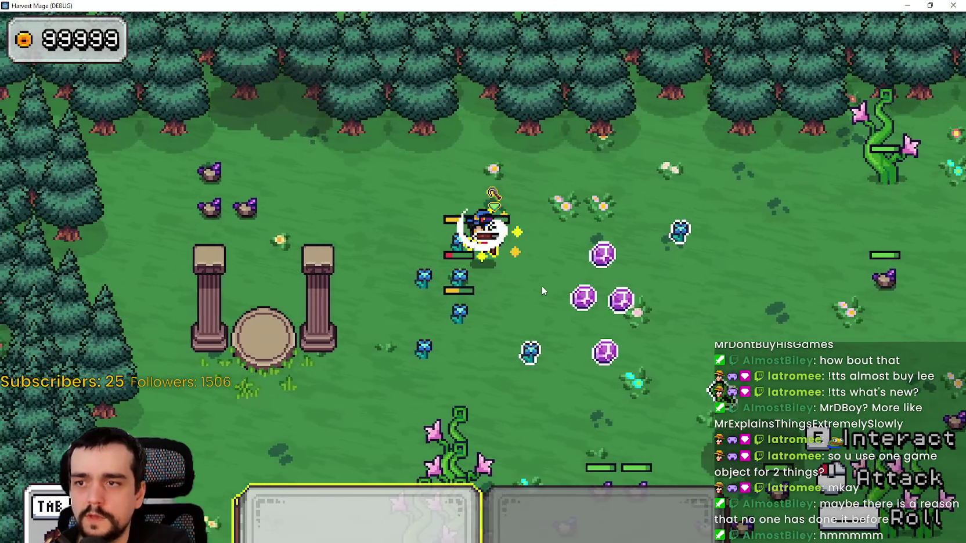
pyautogui.press('a')
pyautogui.press('s')
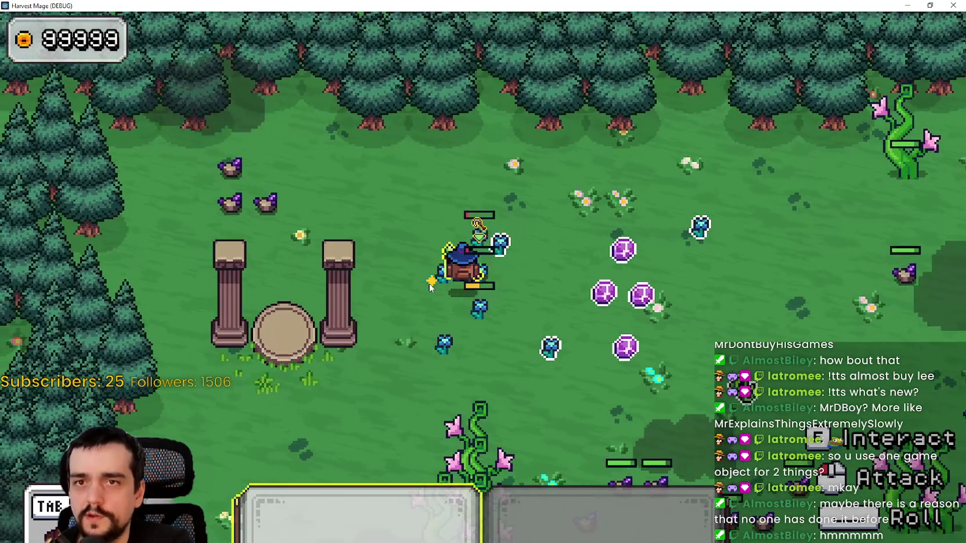
pyautogui.press('s')
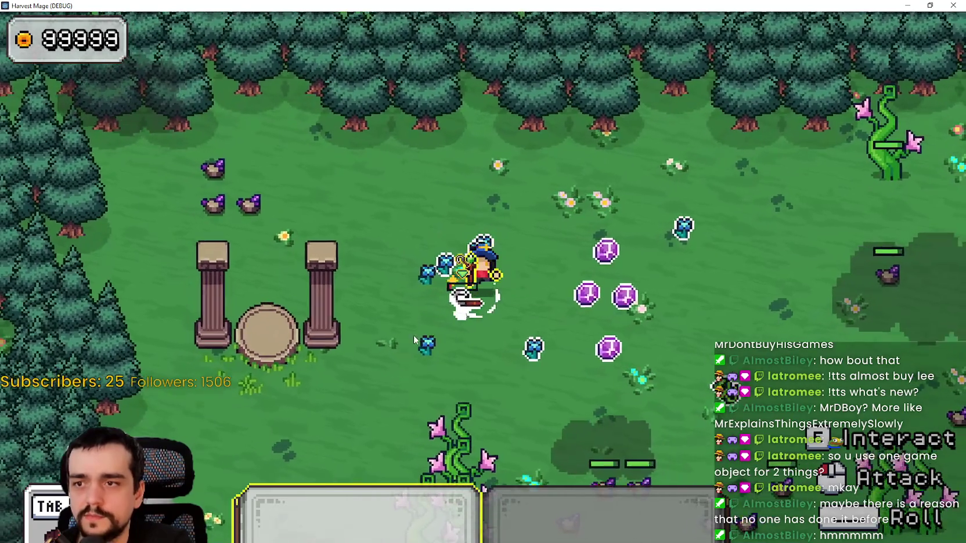
pyautogui.click(583, 239)
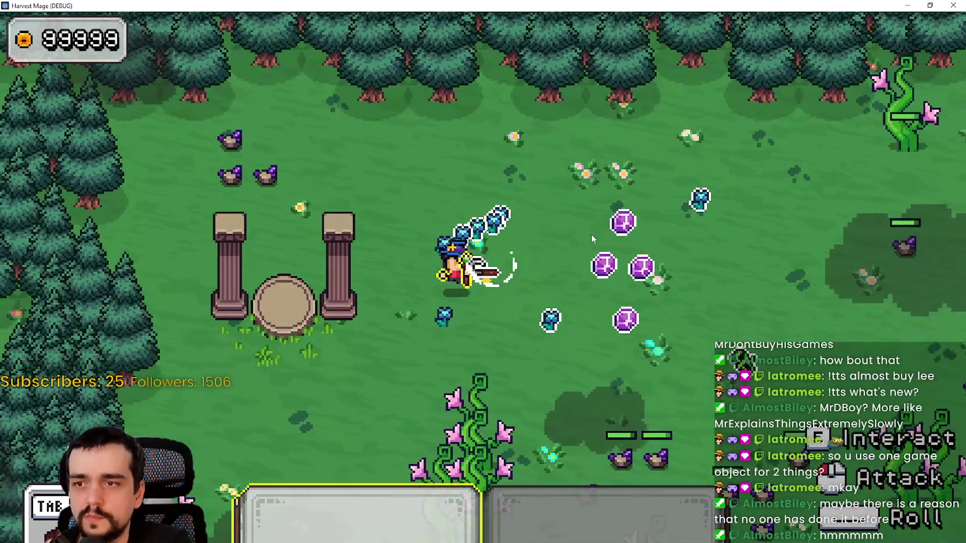
pyautogui.click(931, 5)
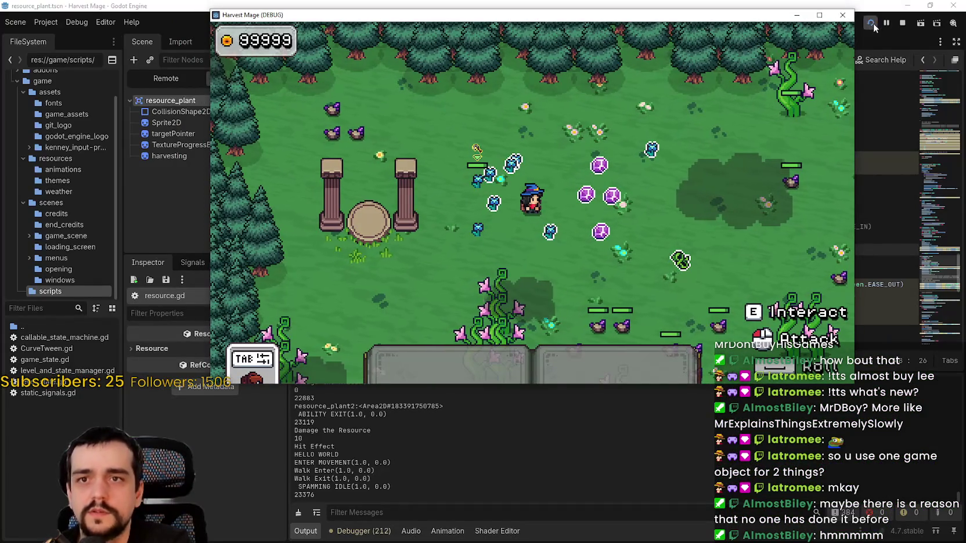
# - Stop the Harvest Mage run with F8 and save the script
pyautogui.press('d')
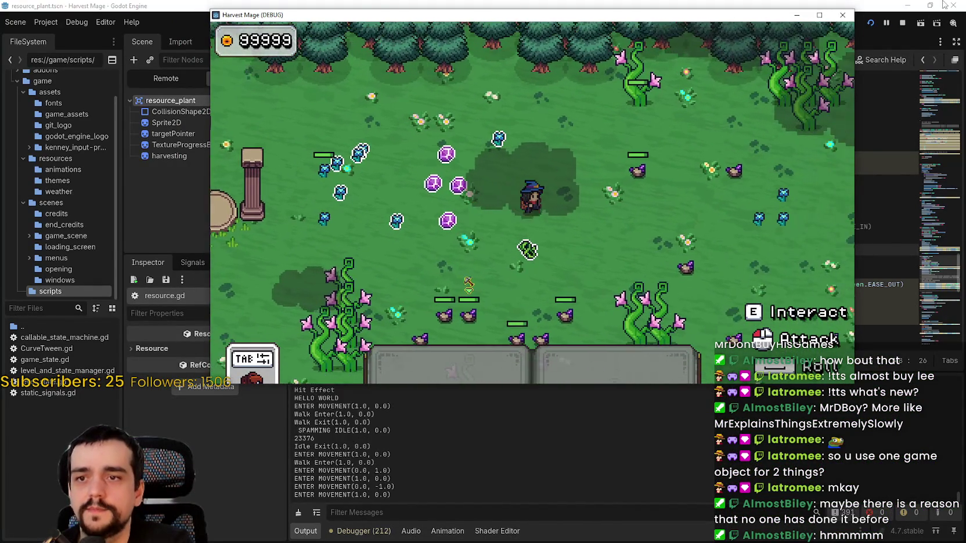
pyautogui.press('F8')
pyautogui.hotkey('ctrl', 's')
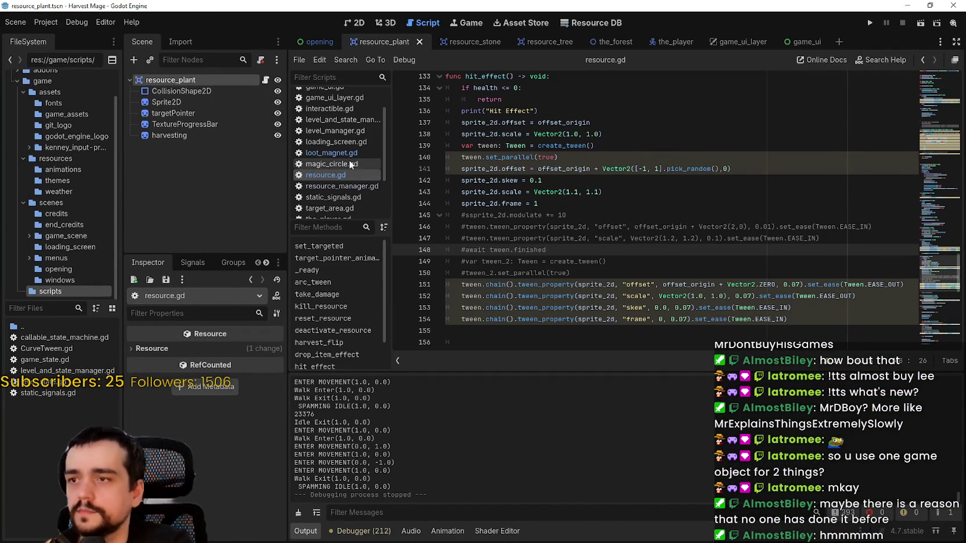
# - Uncomment item_drop_.kill_resource() on line 16 of loot_magnet.gd and run the project again
pyautogui.click(348, 154)
pyautogui.click(565, 287)
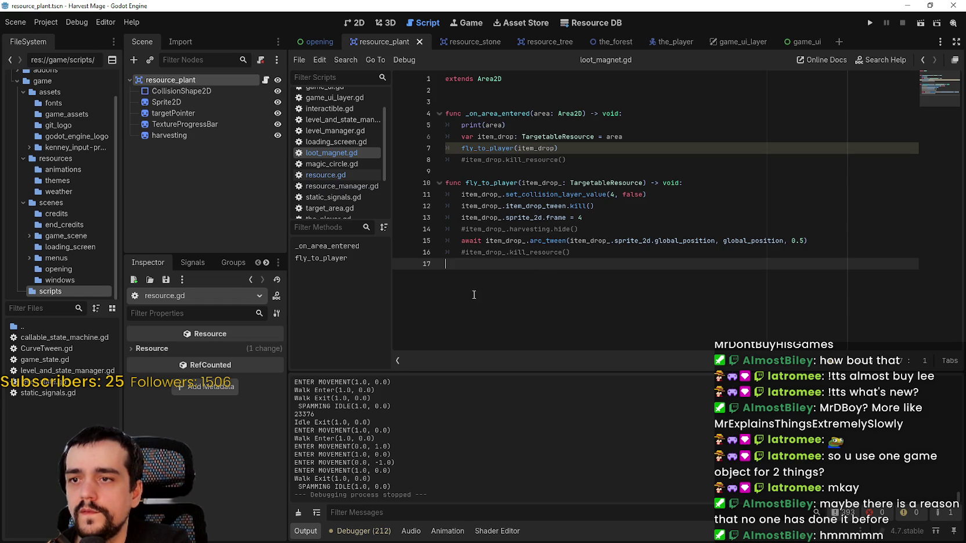
pyautogui.click(465, 229)
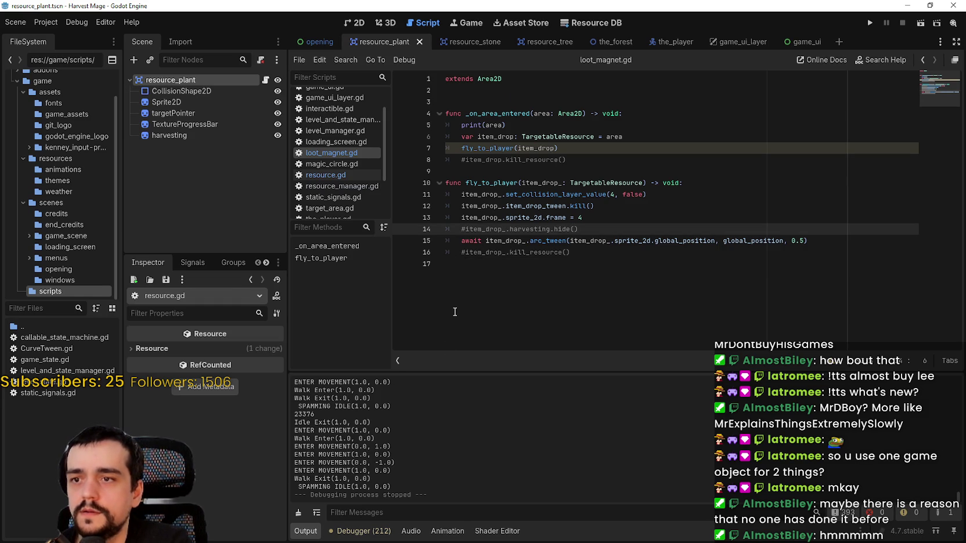
pyautogui.press('Down')
pyautogui.press('Down')
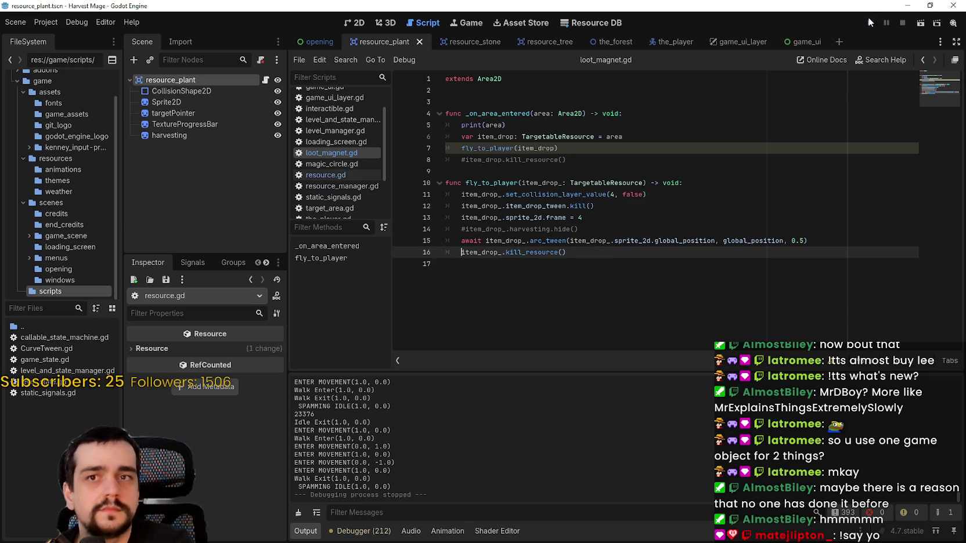
pyautogui.click(869, 22)
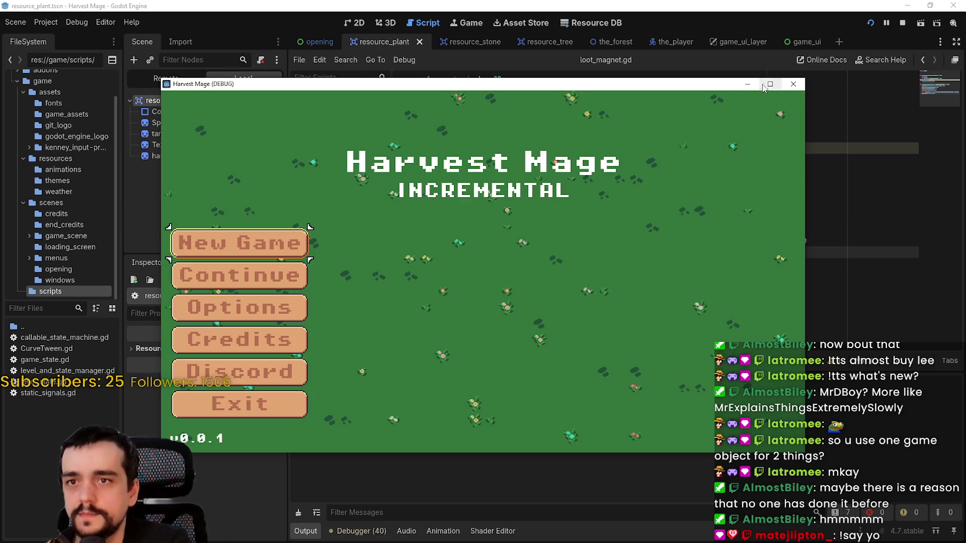
# - Continue the saved game and hit the adjacent vine until it breaks
pyautogui.press('Return')
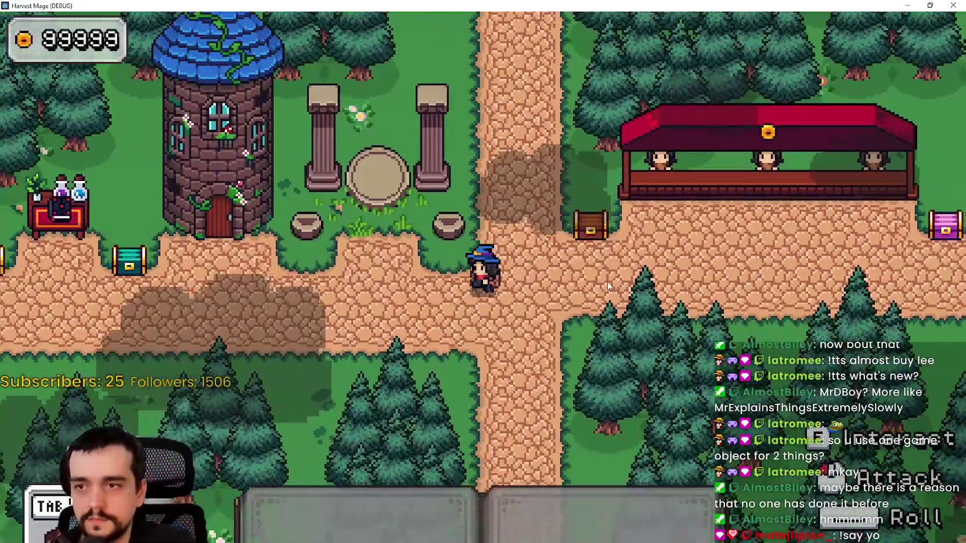
pyautogui.hotkey('w', 'a')
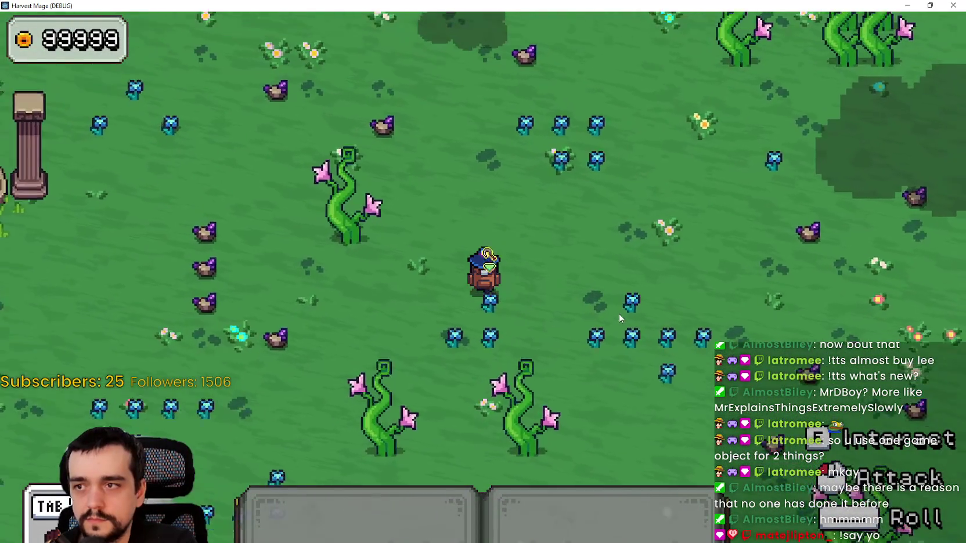
pyautogui.press('1')
pyautogui.click(592, 297)
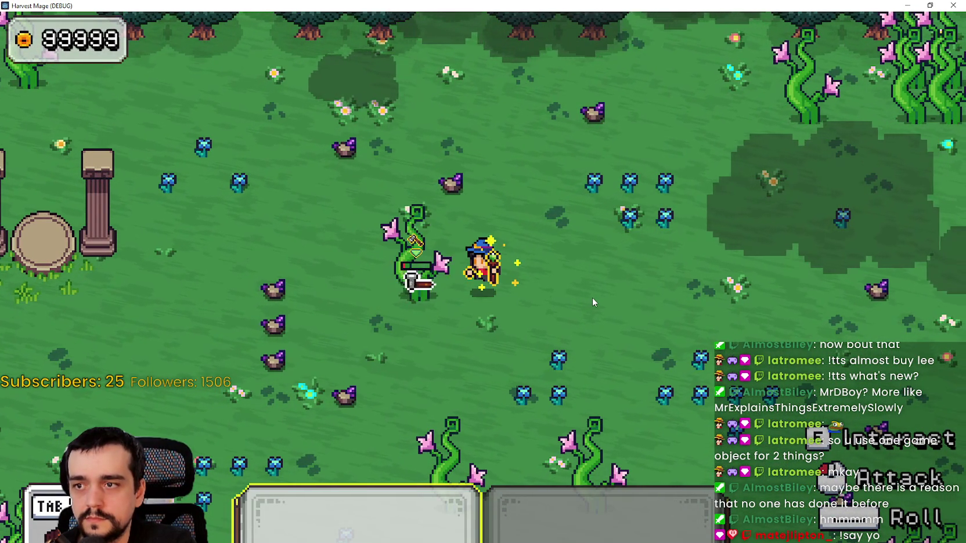
pyautogui.click(592, 297)
# - Walk the wizard left, down, right across the field, then up toward the ghosts
pyautogui.press('a')
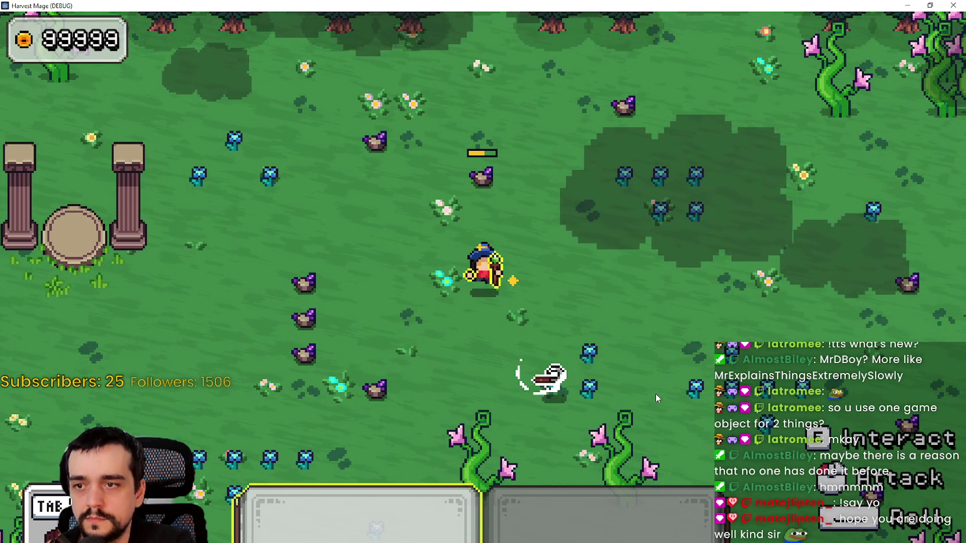
pyautogui.press('s')
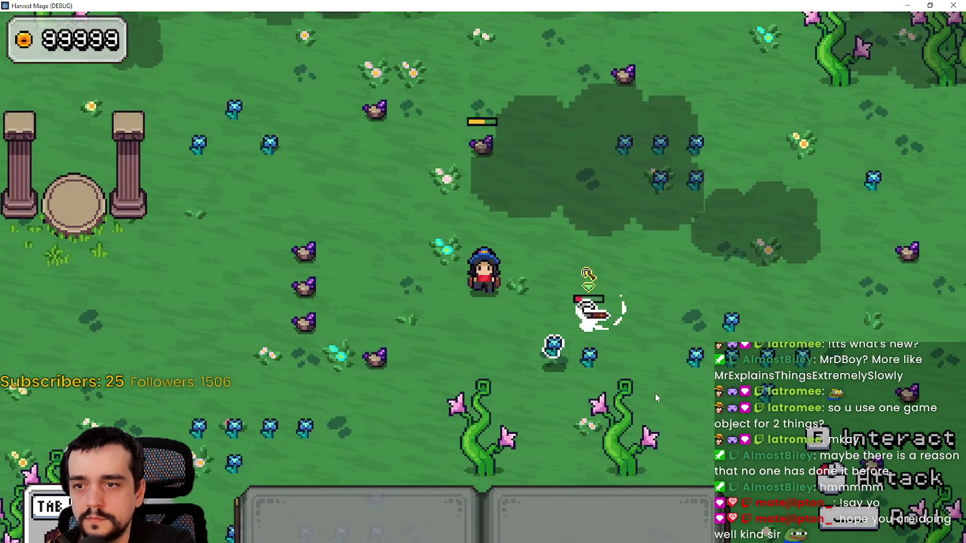
pyautogui.press('a')
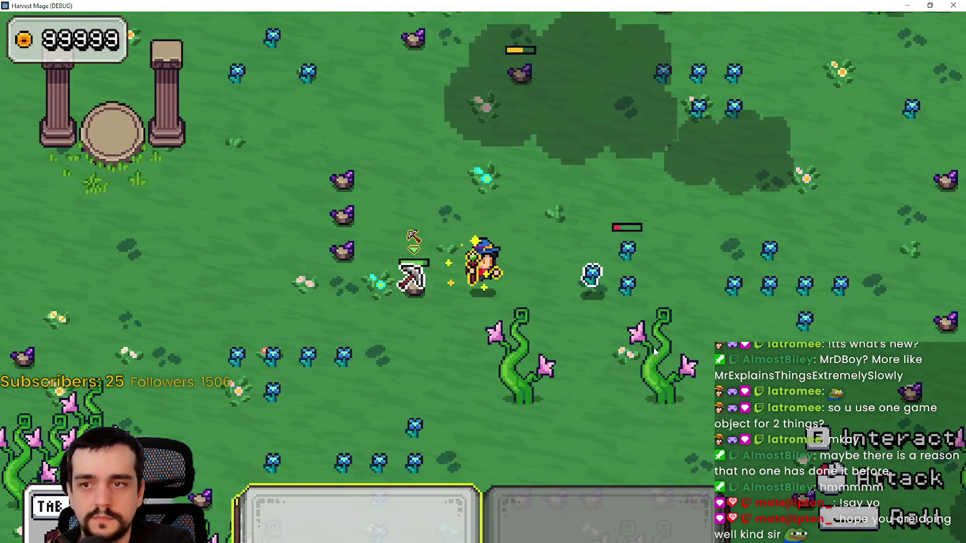
pyautogui.press('d')
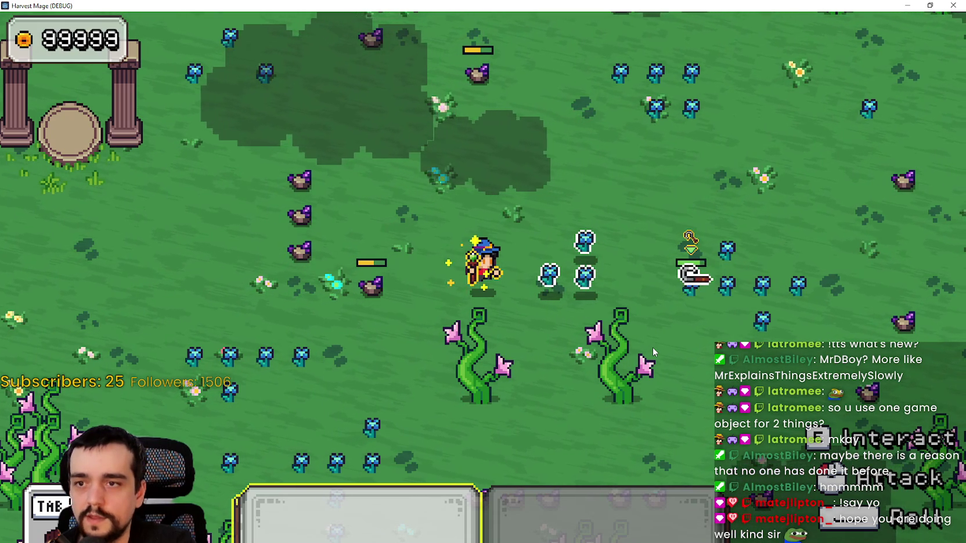
pyautogui.press('d')
pyautogui.press('d')
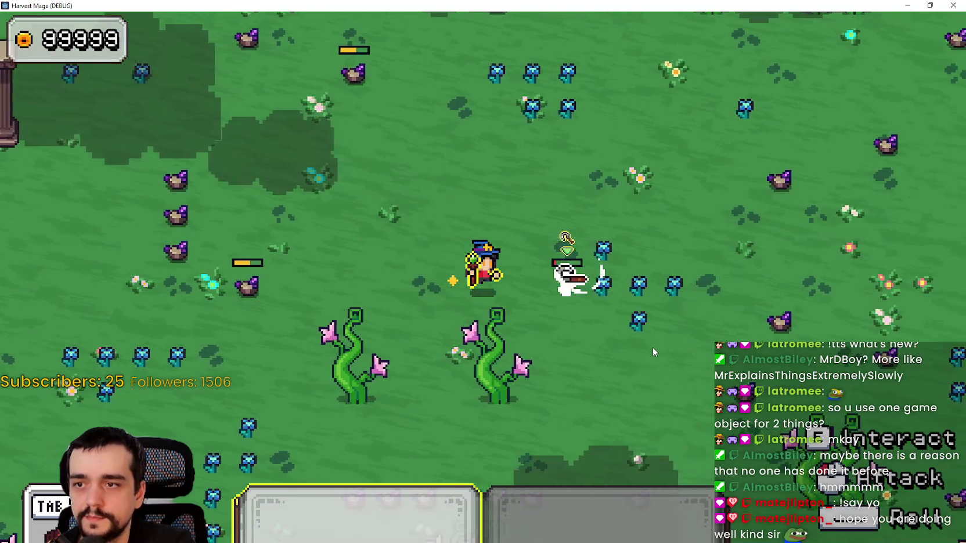
pyautogui.press('d')
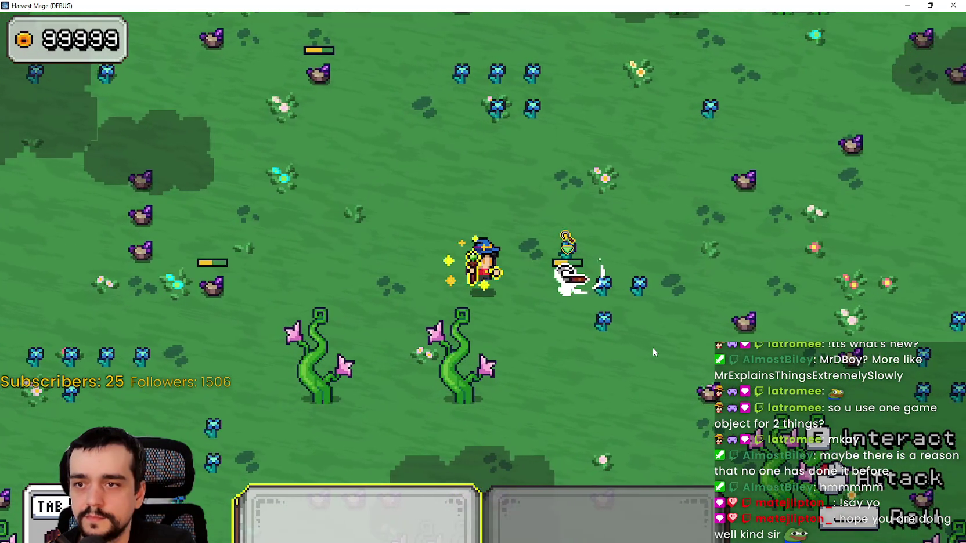
pyautogui.press('d')
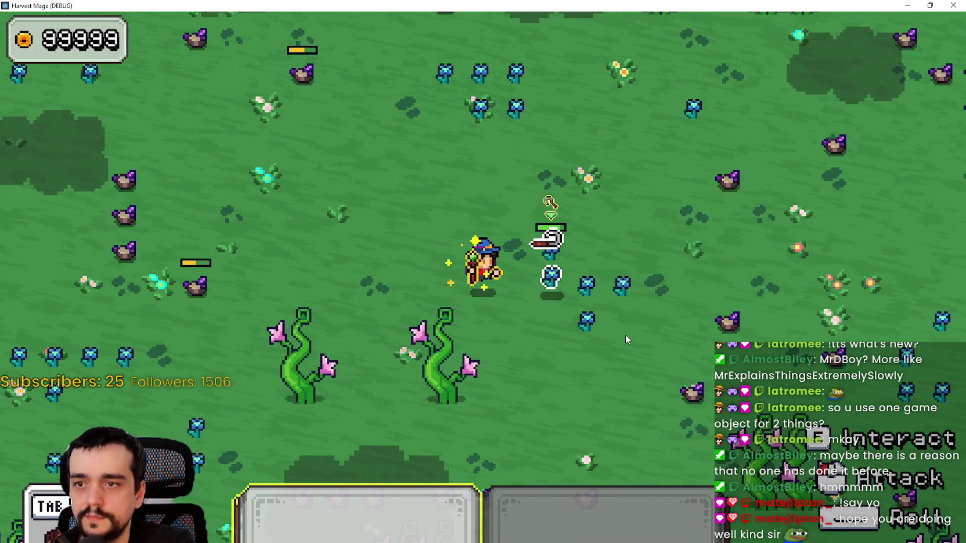
pyautogui.press('w')
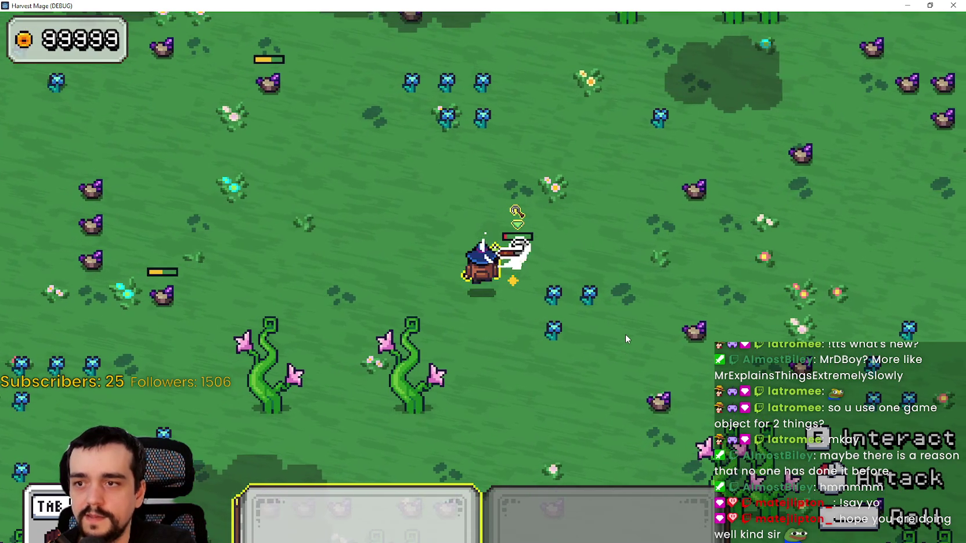
pyautogui.press('a')
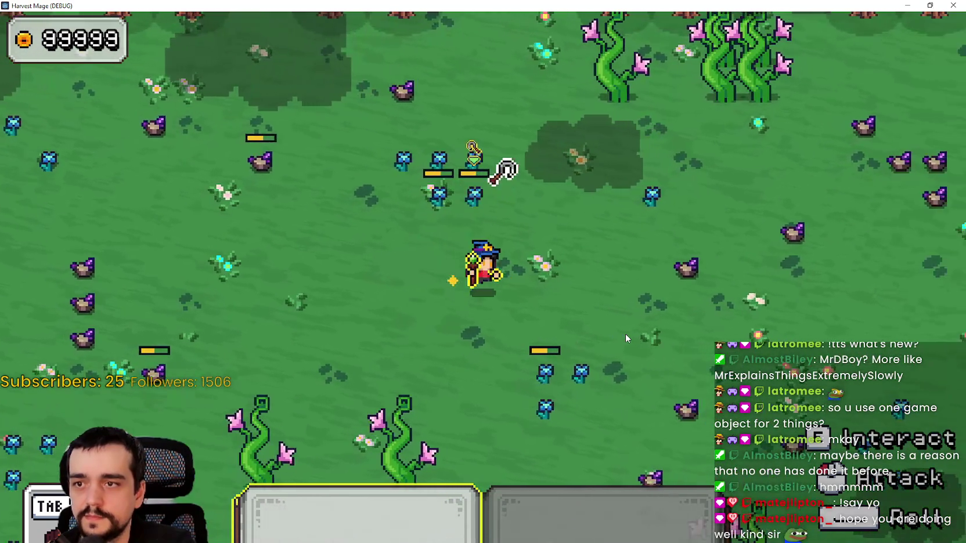
pyautogui.press('a')
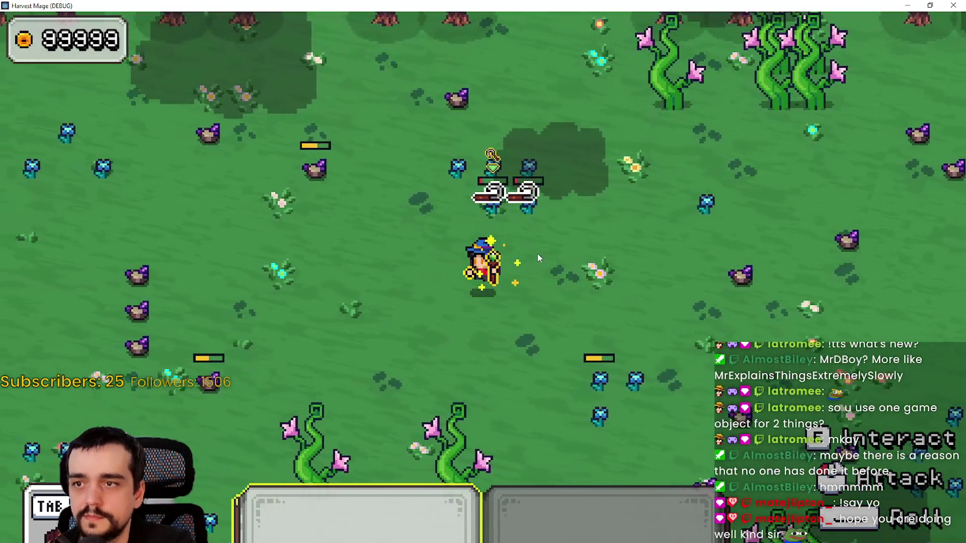
pyautogui.press('w')
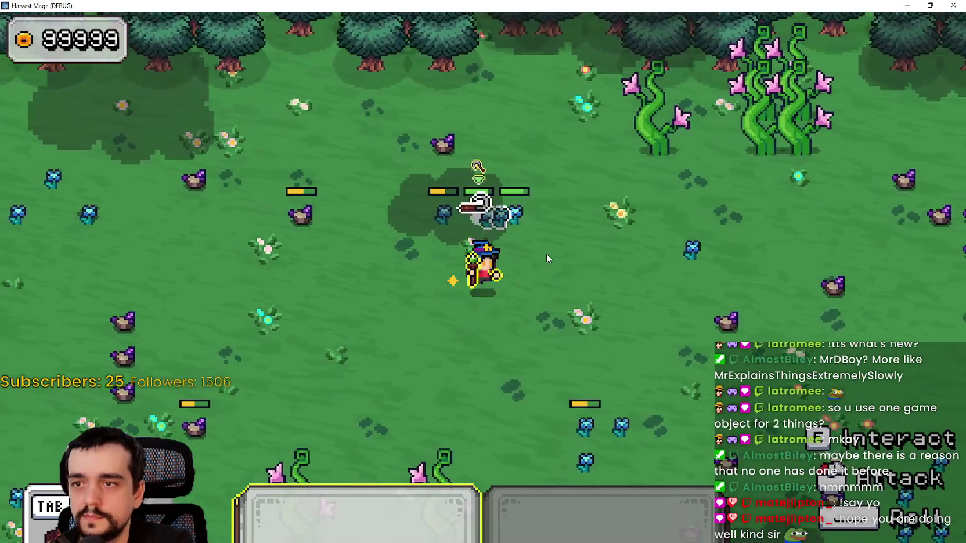
pyautogui.press('a')
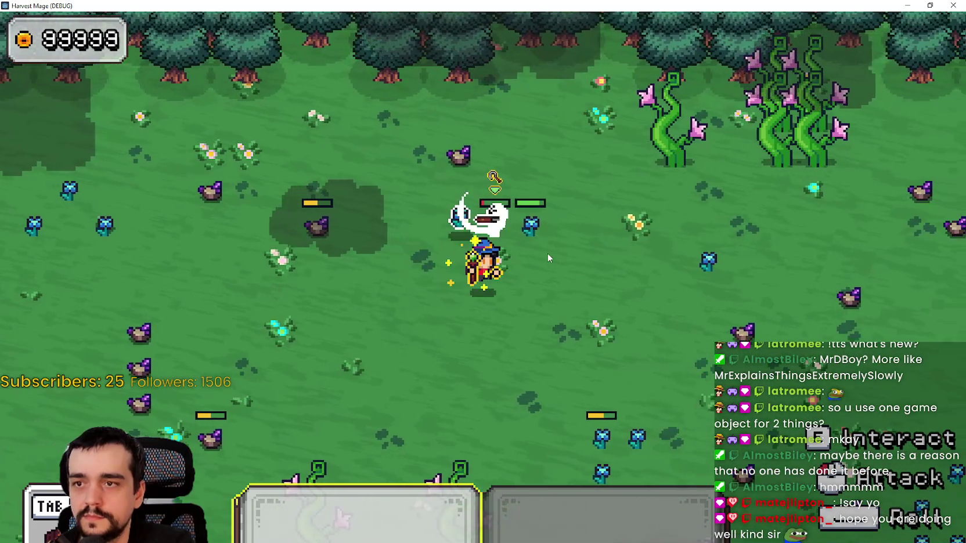
pyautogui.press('d')
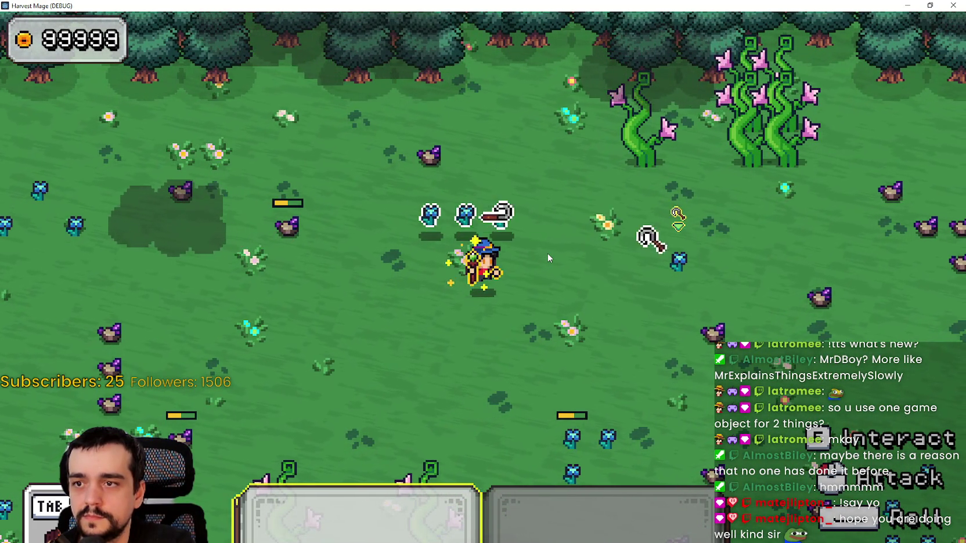
pyautogui.press('w')
pyautogui.press('a')
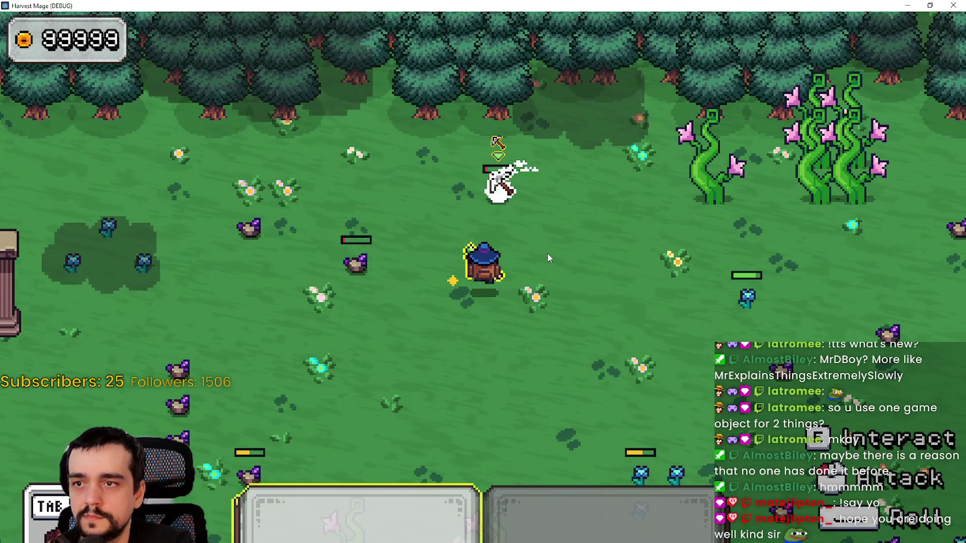
# - Weave around the pillars collecting the purple loot orbs as they drop
pyautogui.hotkey('w', 'a')
pyautogui.press('a')
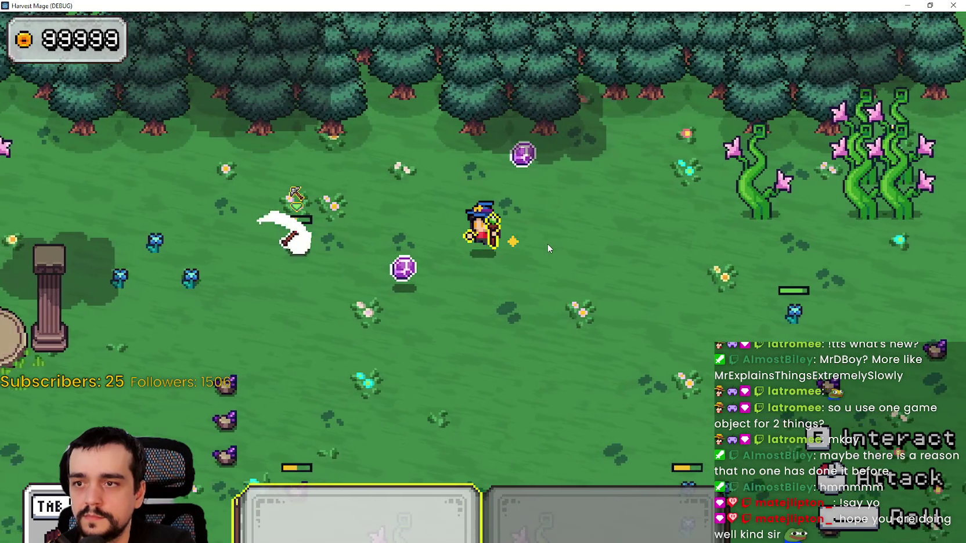
pyautogui.press('a')
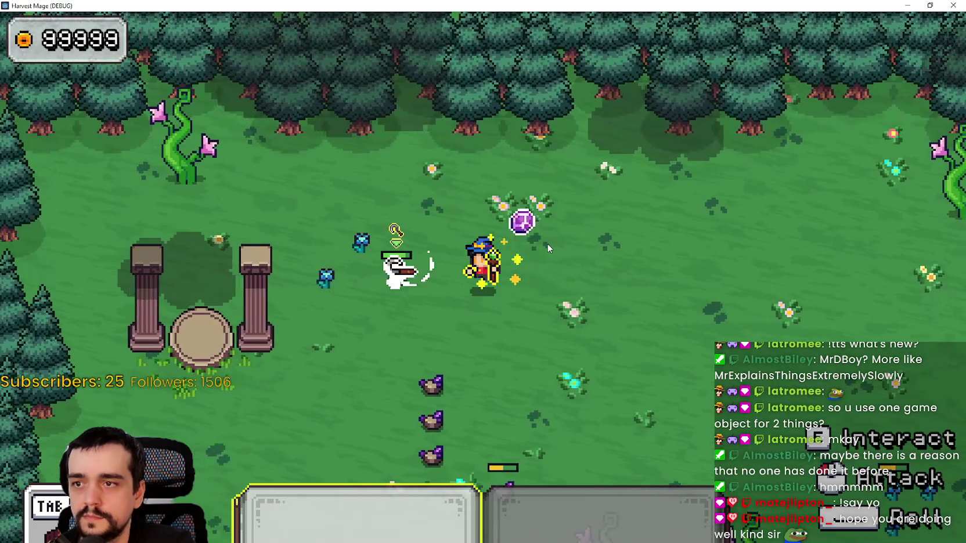
pyautogui.press('d')
pyautogui.hotkey('a', 's')
pyautogui.press('a')
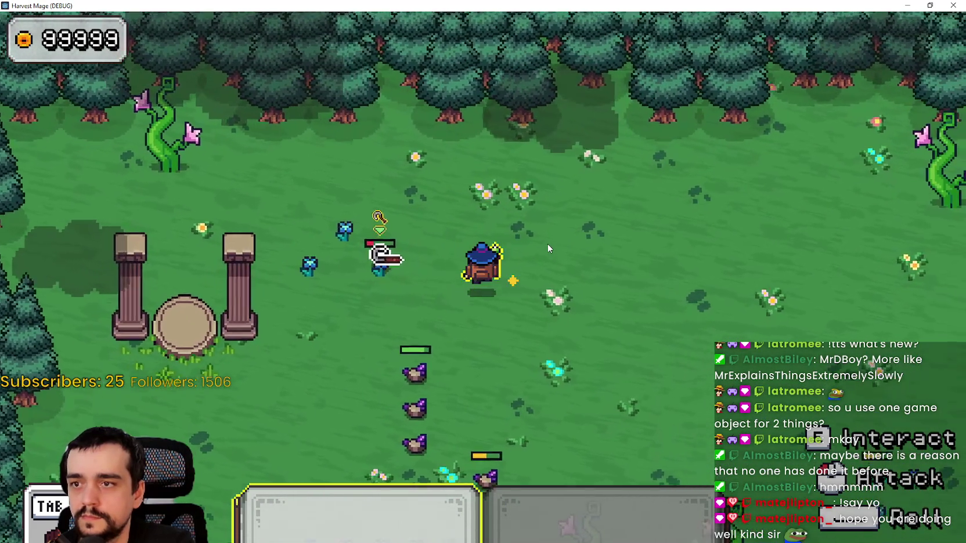
pyautogui.press('d')
pyautogui.press('w')
pyautogui.press('s')
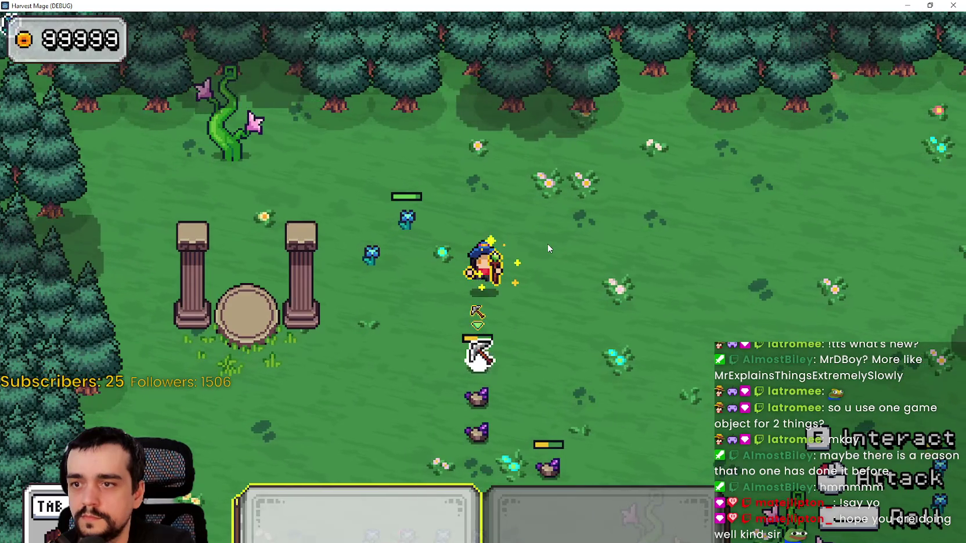
pyautogui.hotkey('d', 's')
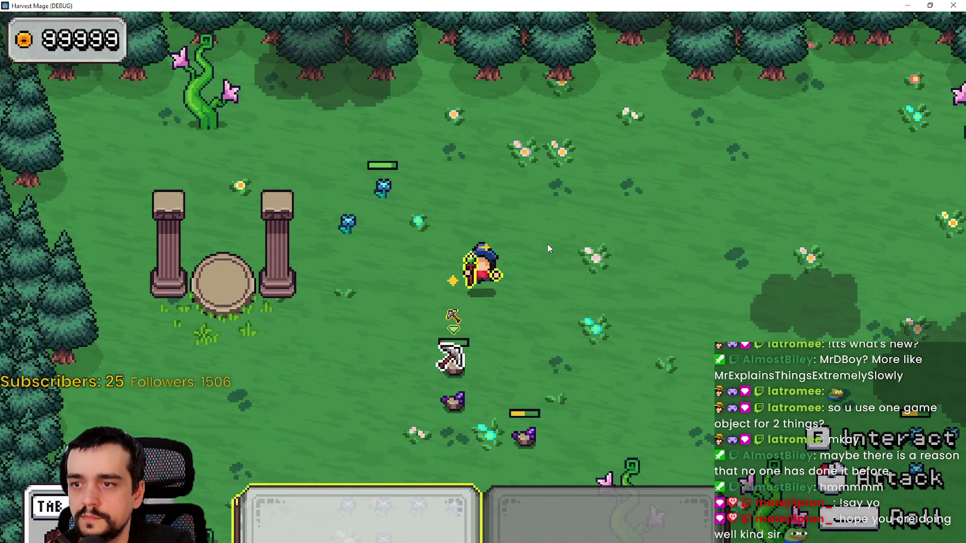
pyautogui.press('s')
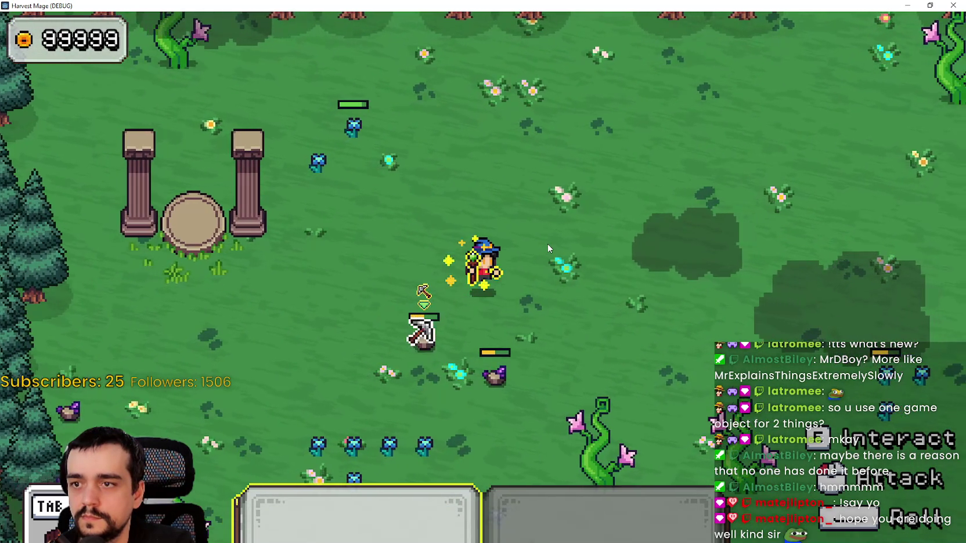
pyautogui.press('a')
pyautogui.press('s')
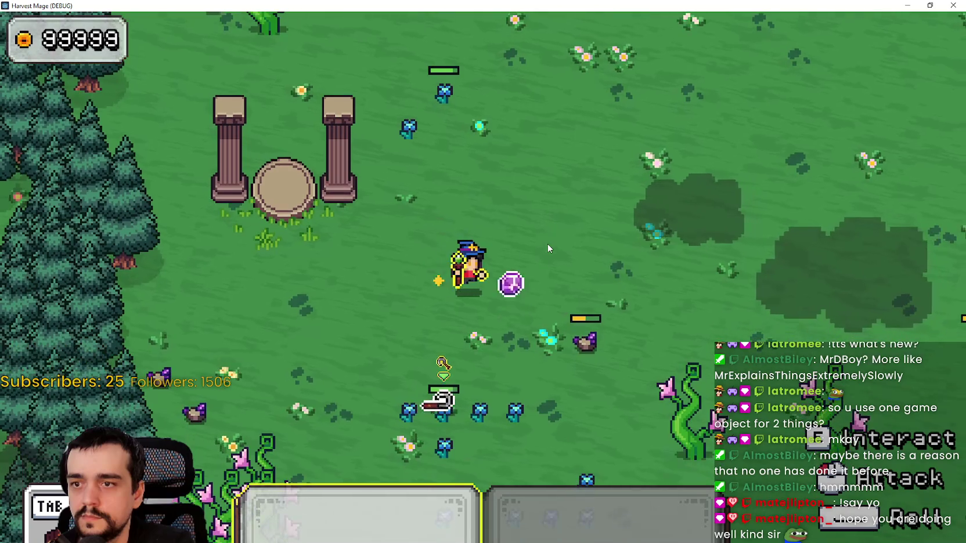
pyautogui.press('d')
pyautogui.press('d')
pyautogui.press('s')
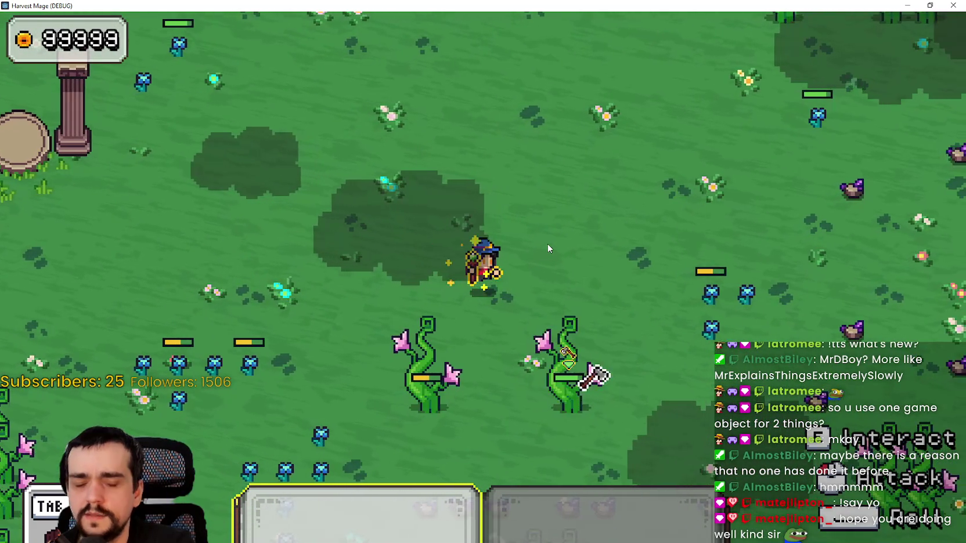
pyautogui.press('a')
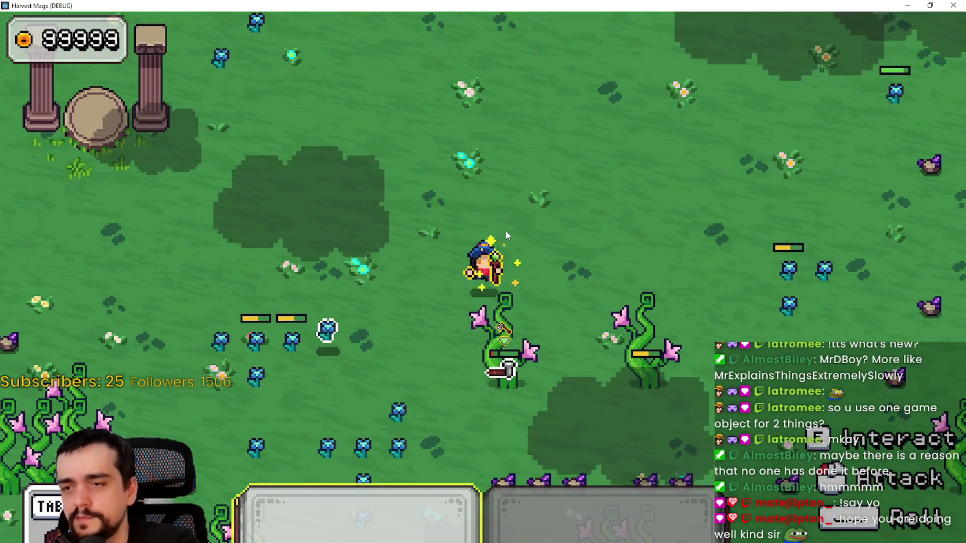
pyautogui.press('a')
pyautogui.press('s')
pyautogui.press('s')
pyautogui.press('a')
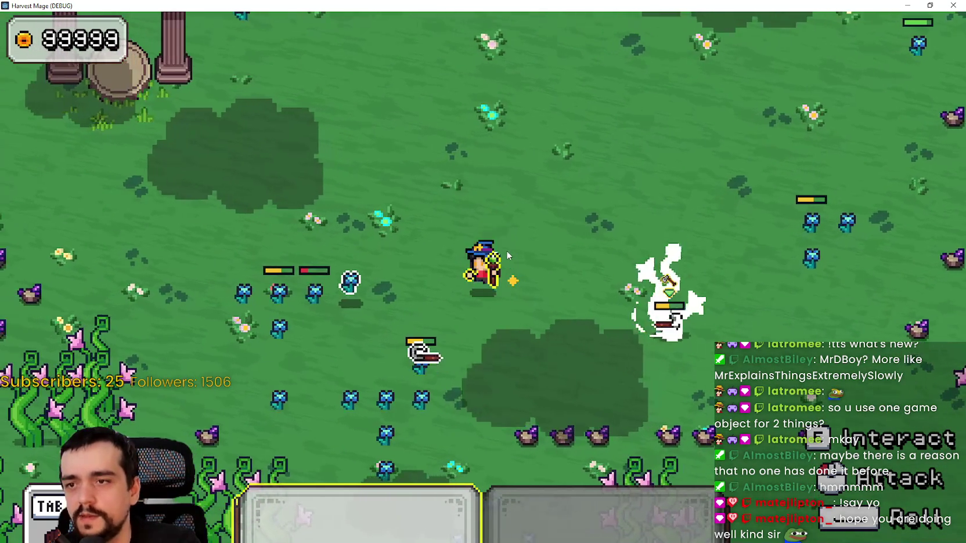
# - Walk right toward the enemies as two purple orbs drop, then down-left to collect one
pyautogui.press('d')
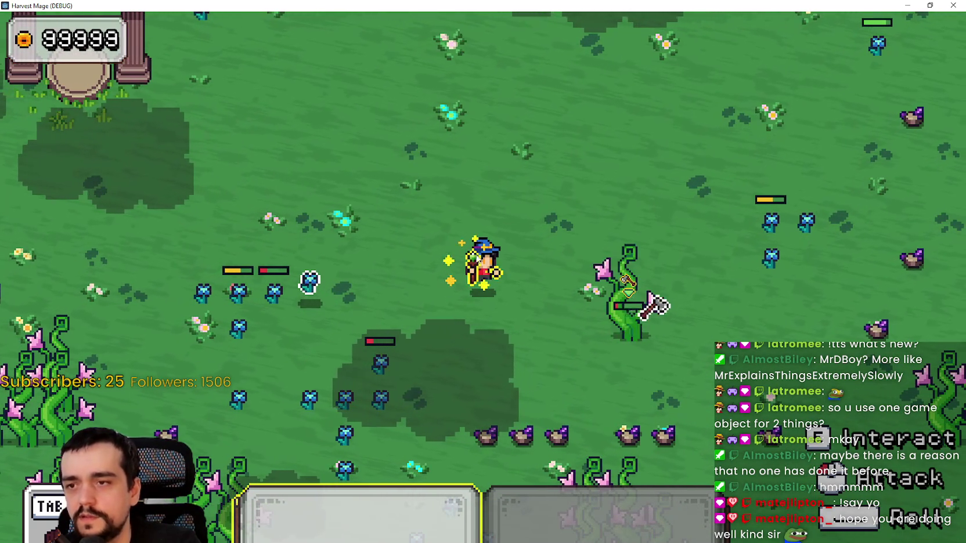
pyautogui.press('d')
pyautogui.press('s')
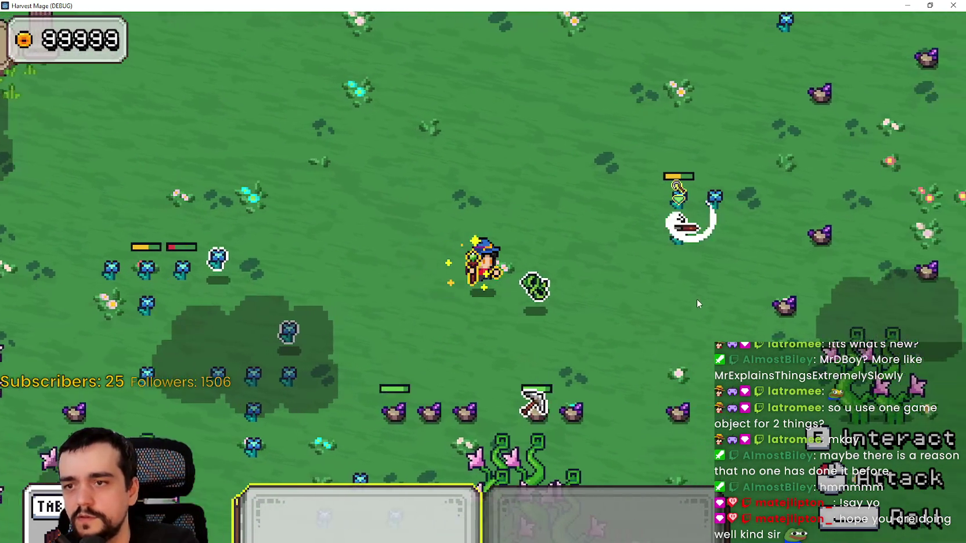
pyautogui.press('d')
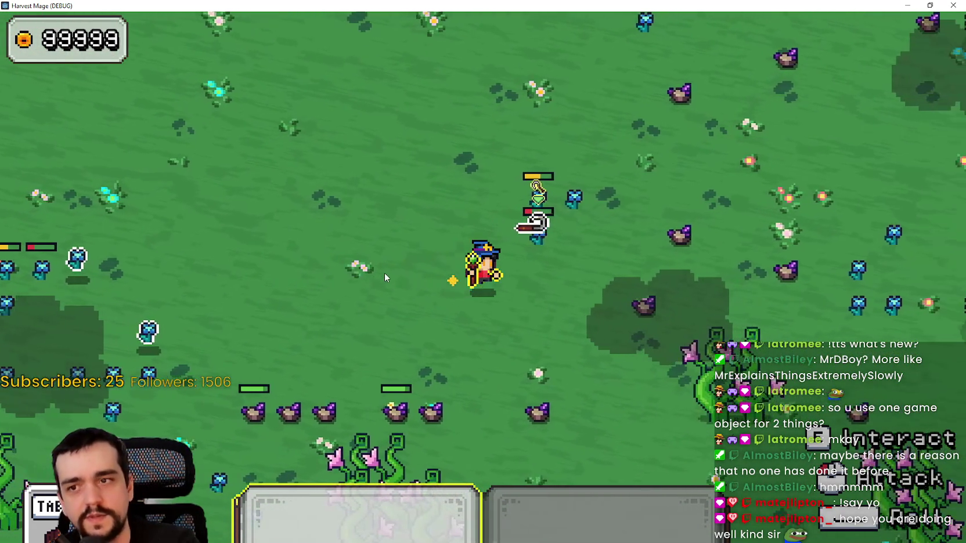
pyautogui.press('w')
pyautogui.press('a')
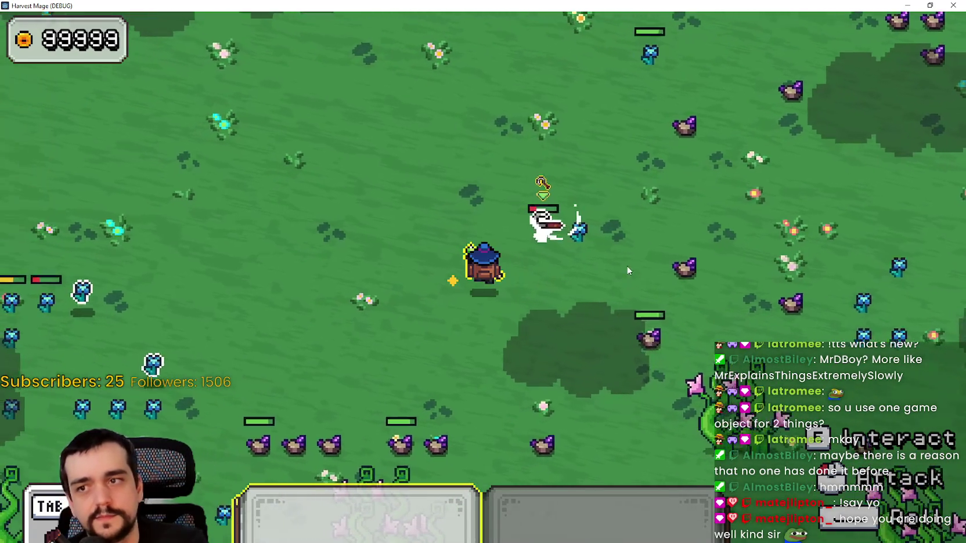
pyautogui.press('d')
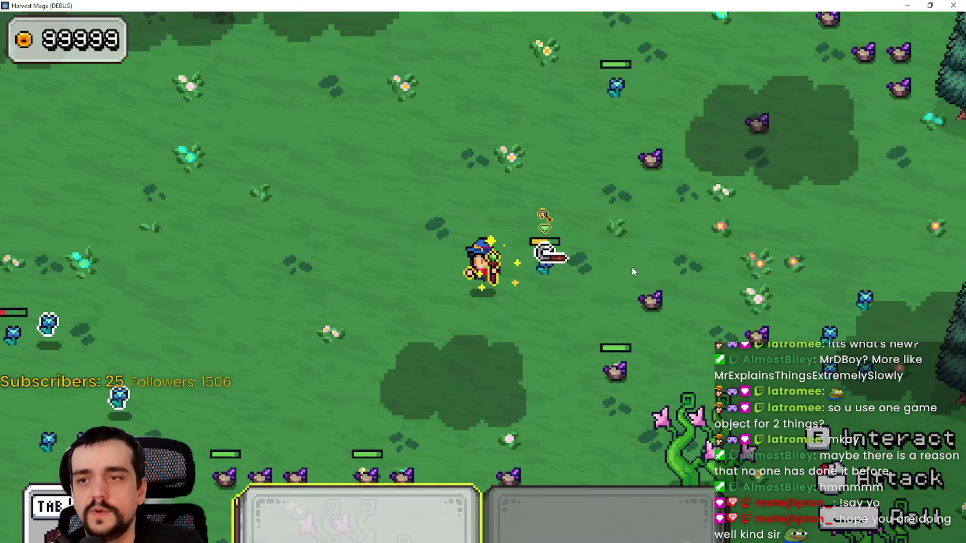
pyautogui.press('d')
pyautogui.press('s')
pyautogui.press('d')
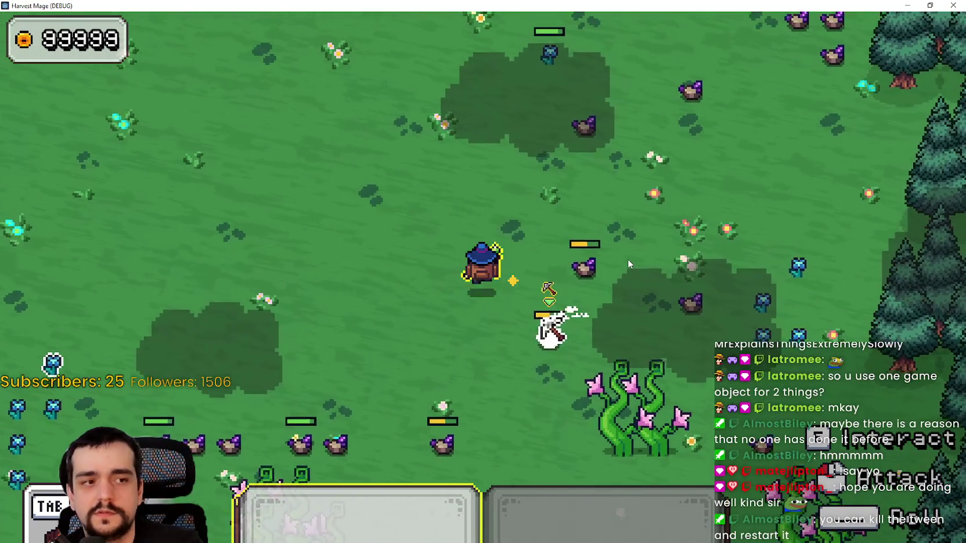
pyautogui.press('d')
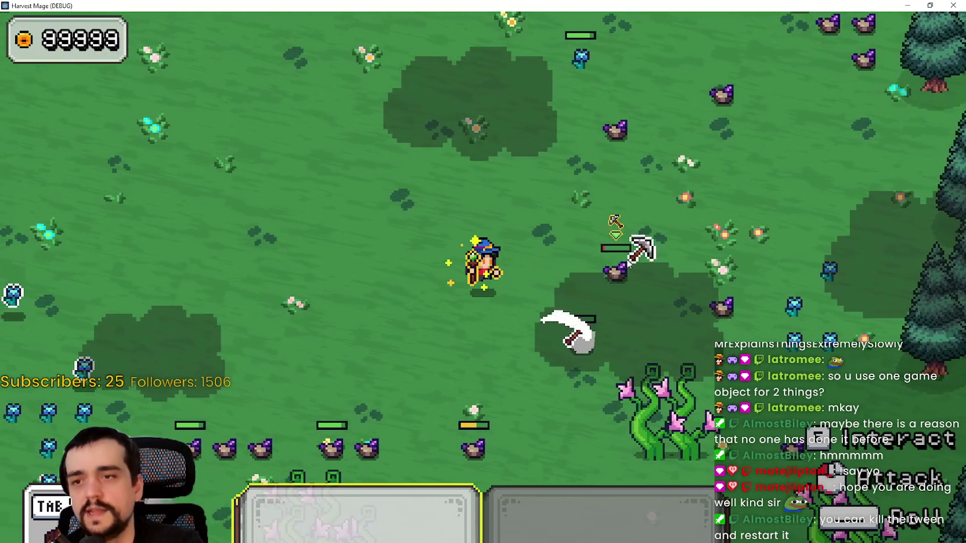
pyautogui.press('a')
pyautogui.press('s')
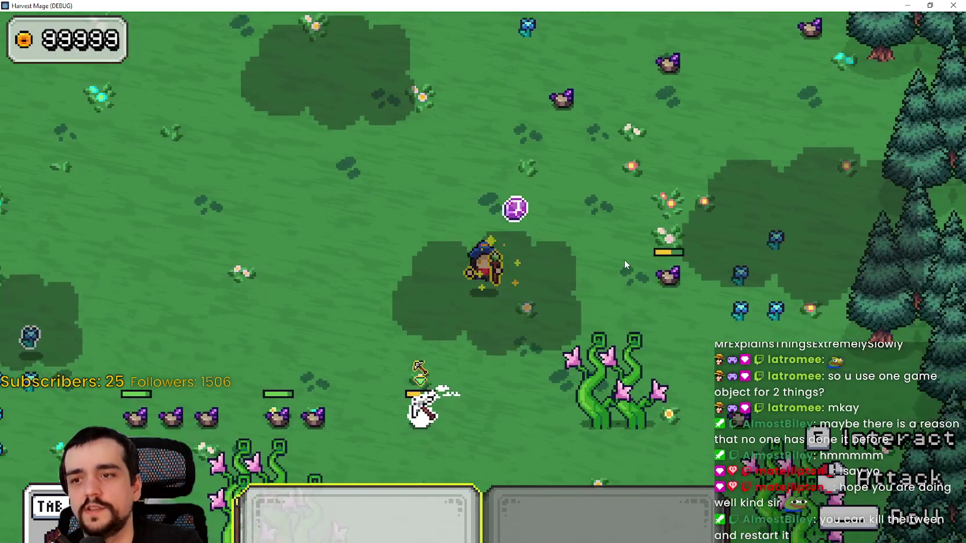
pyautogui.press('s')
pyautogui.press('a')
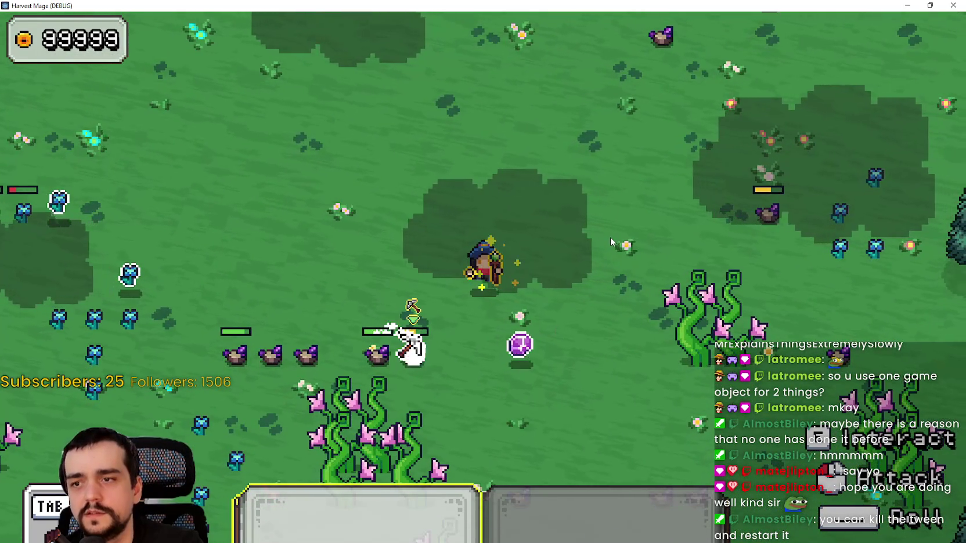
# - Keep roaming the meadow up, down, left and right as another purple orb drops
pyautogui.press('a')
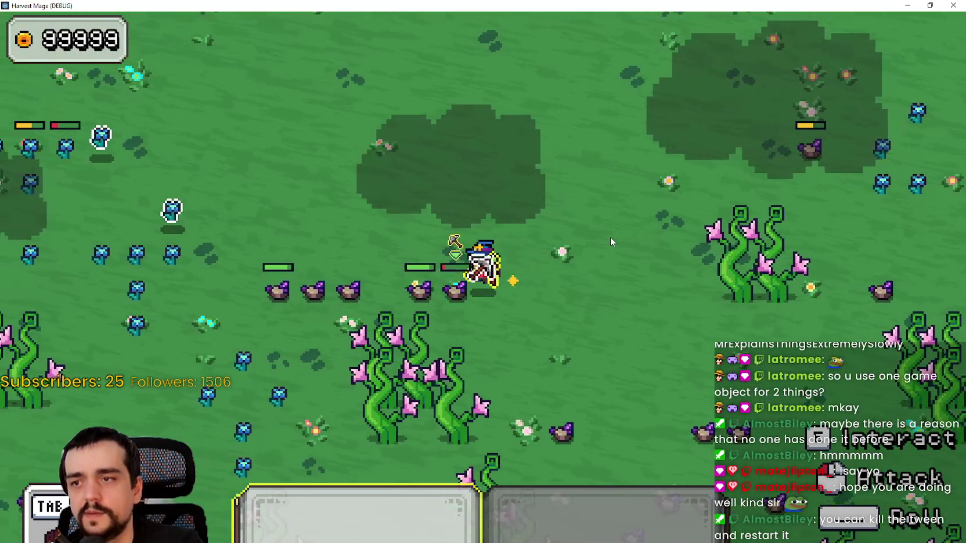
pyautogui.press('w')
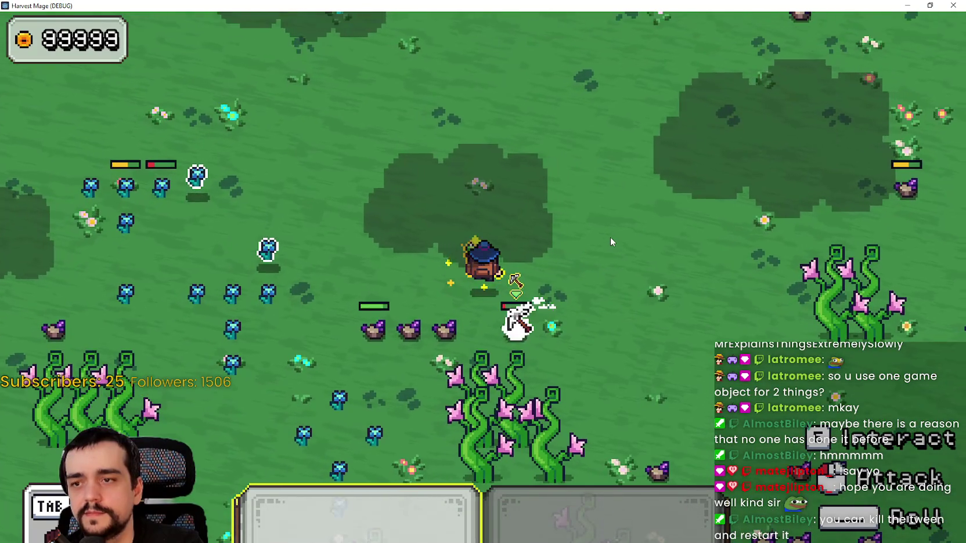
pyautogui.press('s')
pyautogui.press('a')
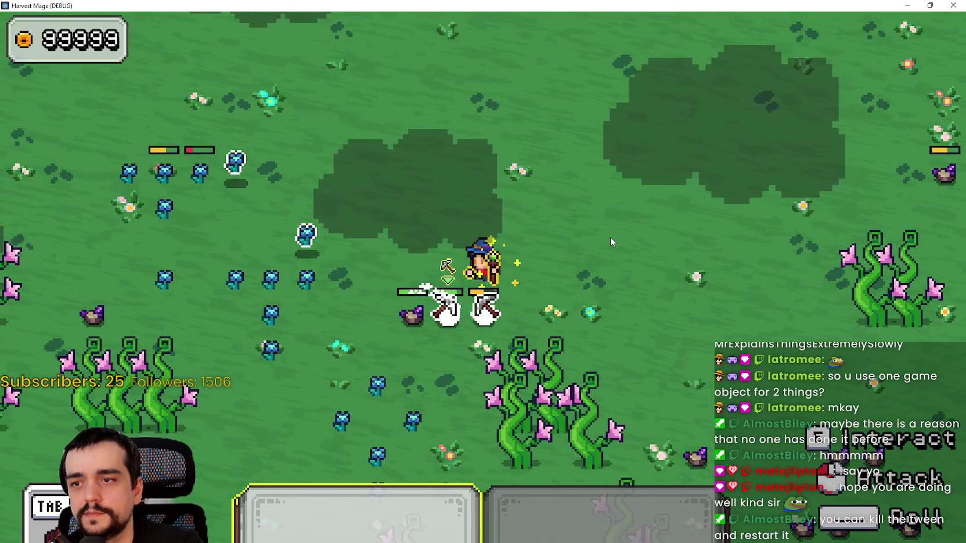
pyautogui.press('w')
pyautogui.press('a')
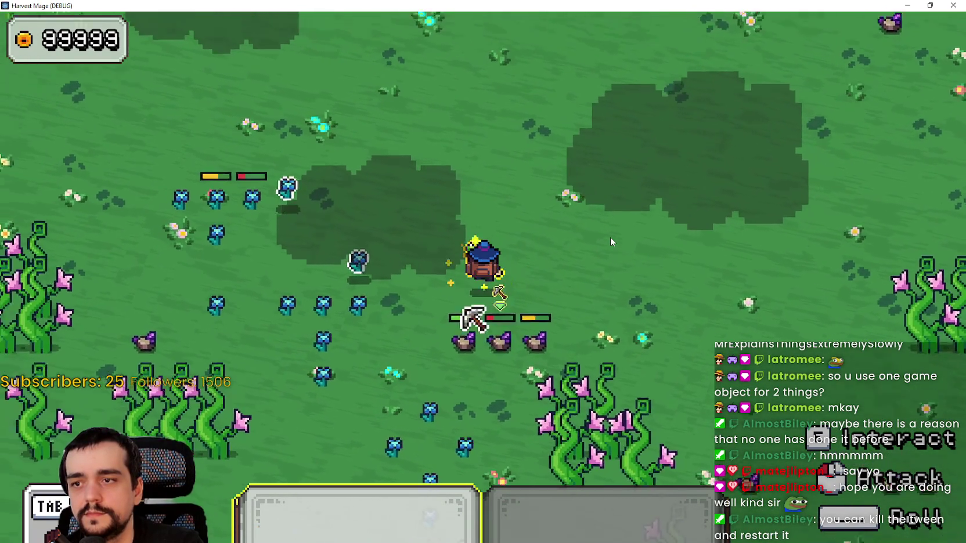
pyautogui.press('s')
pyautogui.press('d')
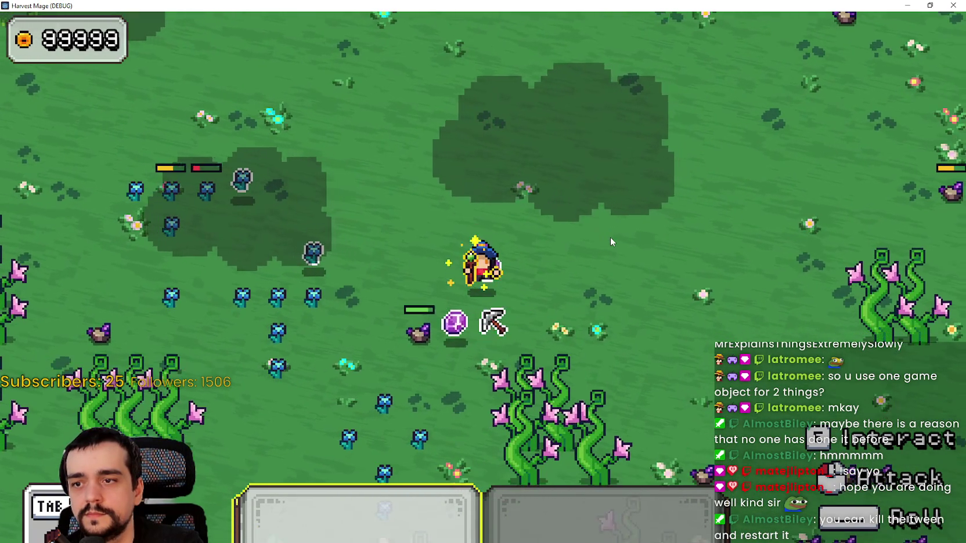
pyautogui.press('a')
pyautogui.press('a')
pyautogui.press('w')
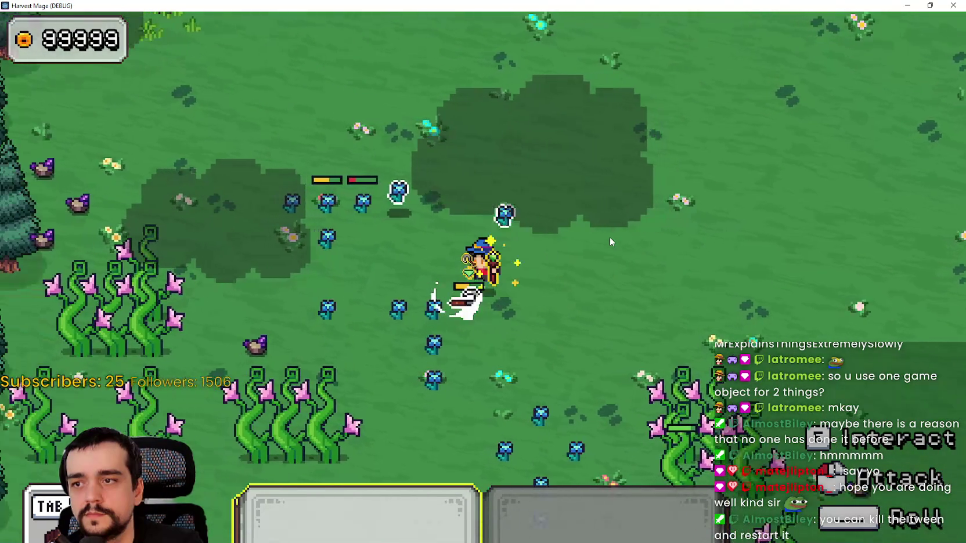
pyautogui.press('a')
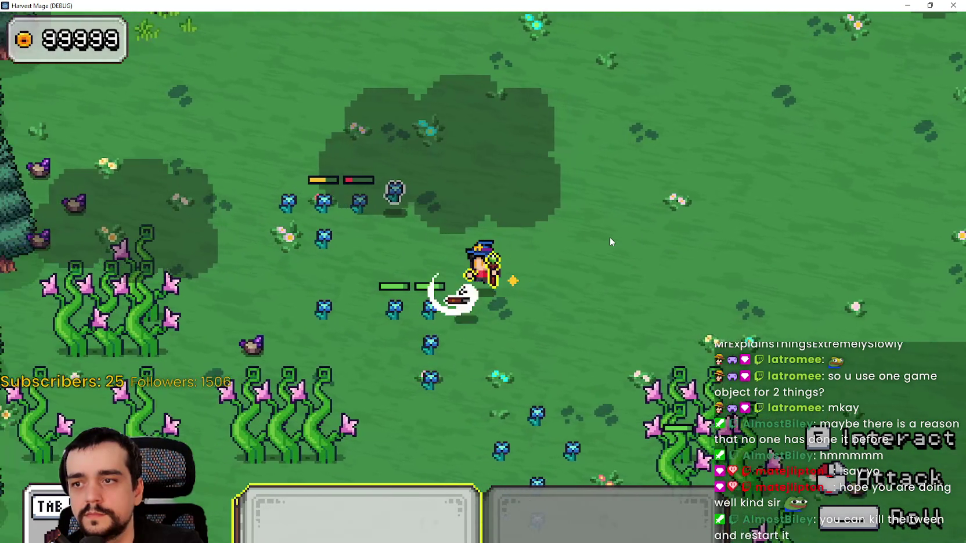
pyautogui.press('a')
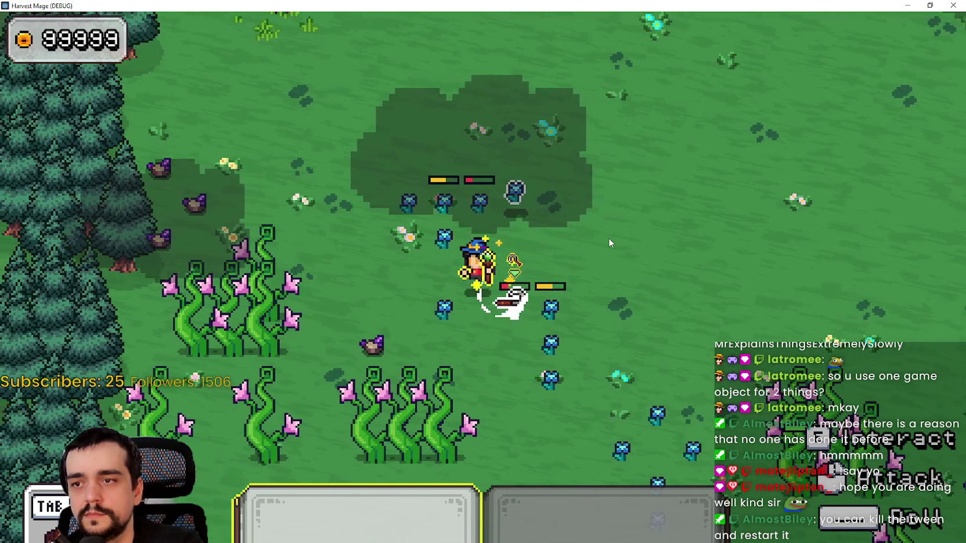
pyautogui.press('d')
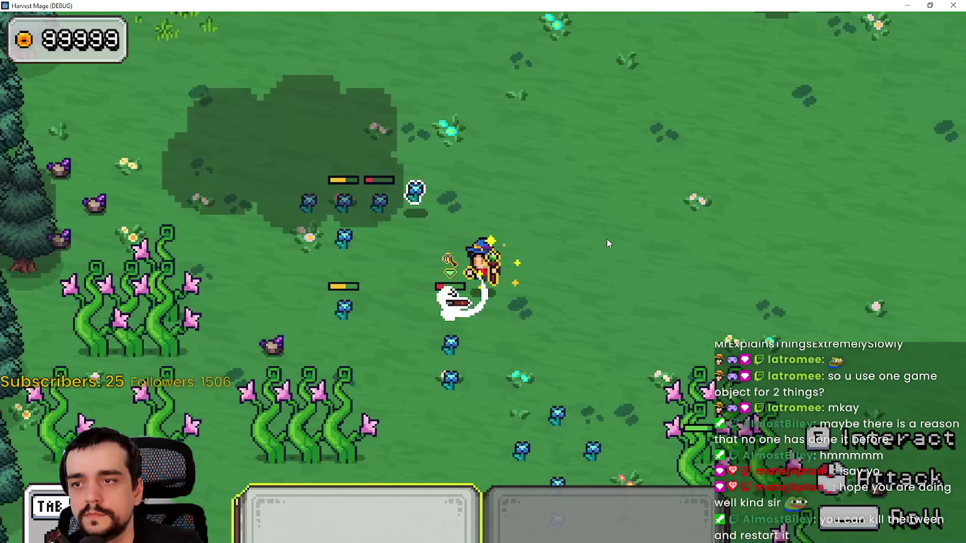
pyautogui.press('a')
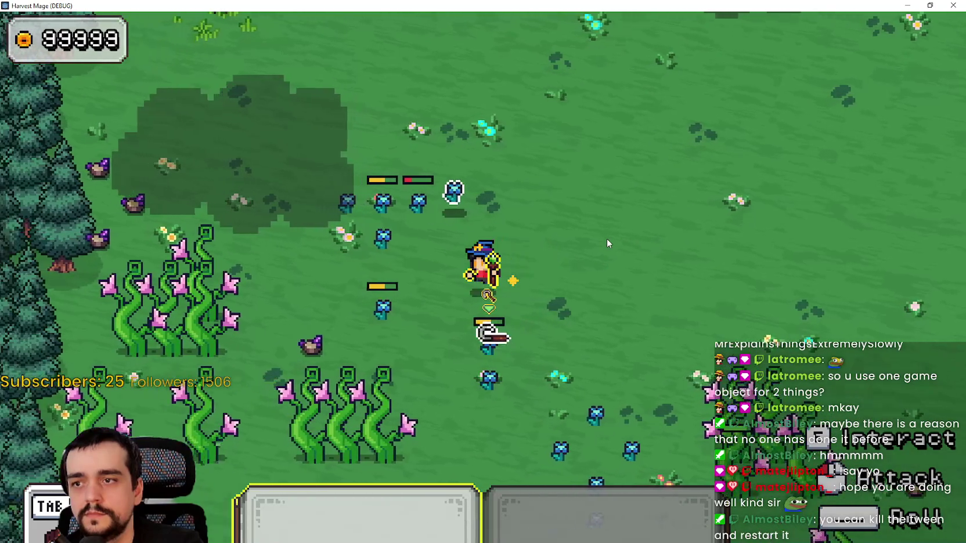
pyautogui.press('w')
pyautogui.press('a')
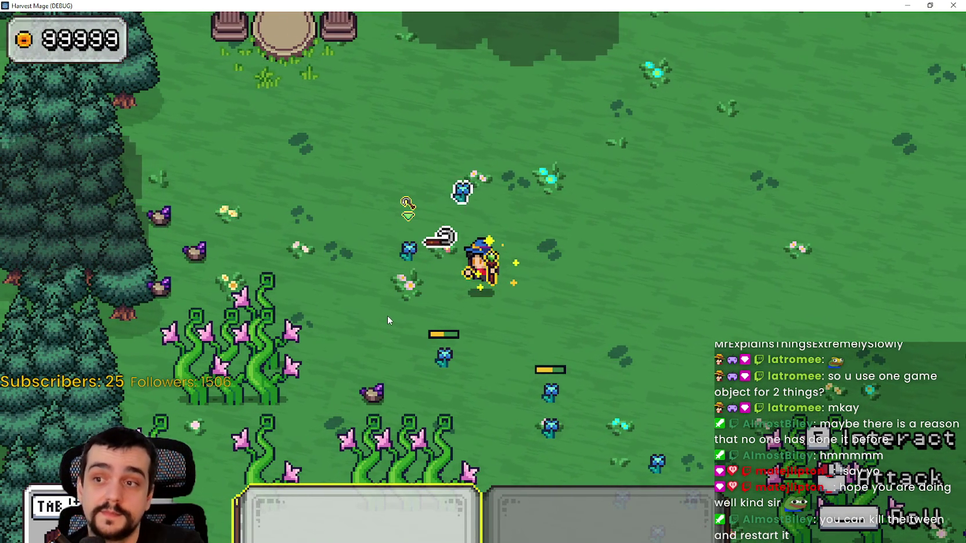
pyautogui.press('a')
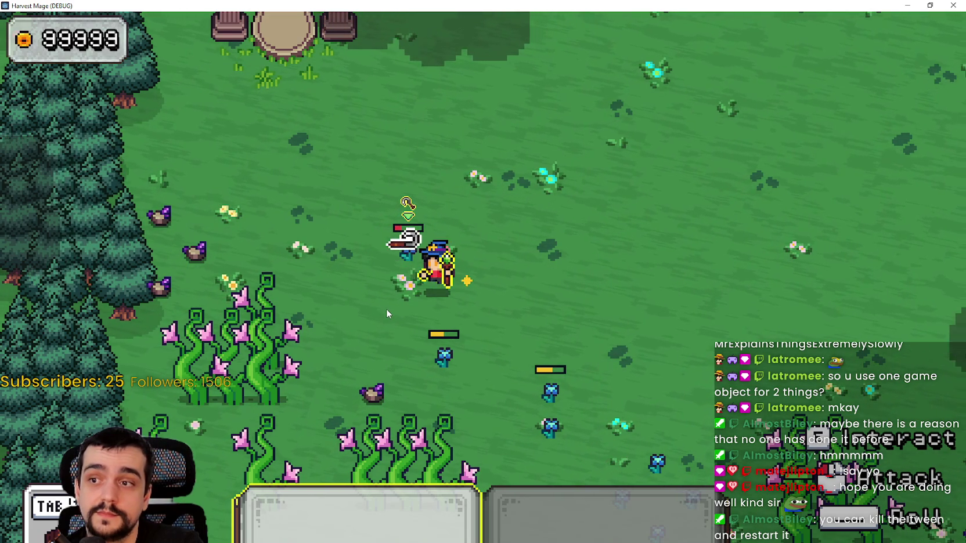
pyautogui.press('d')
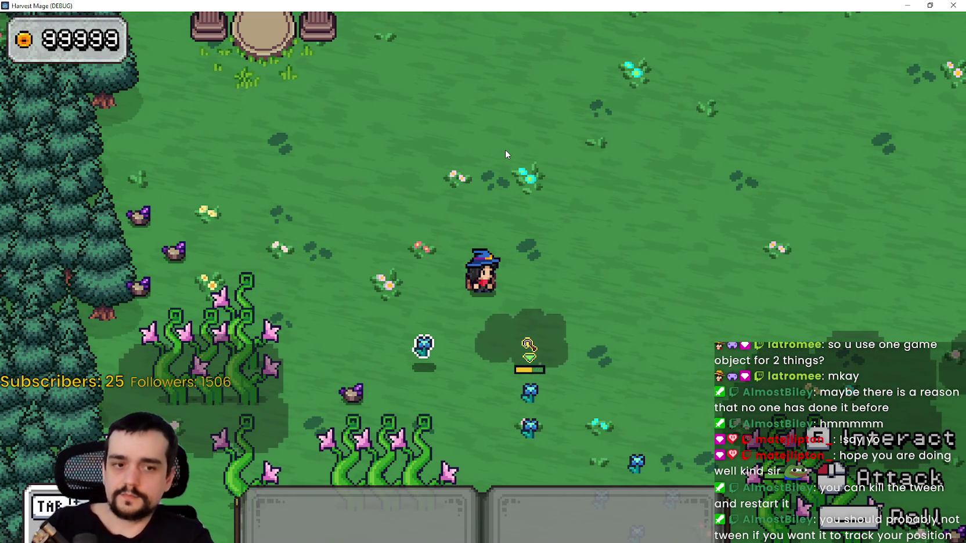
# - Walk down toward the crystal and strike the ghost beside the wizard
pyautogui.press('s')
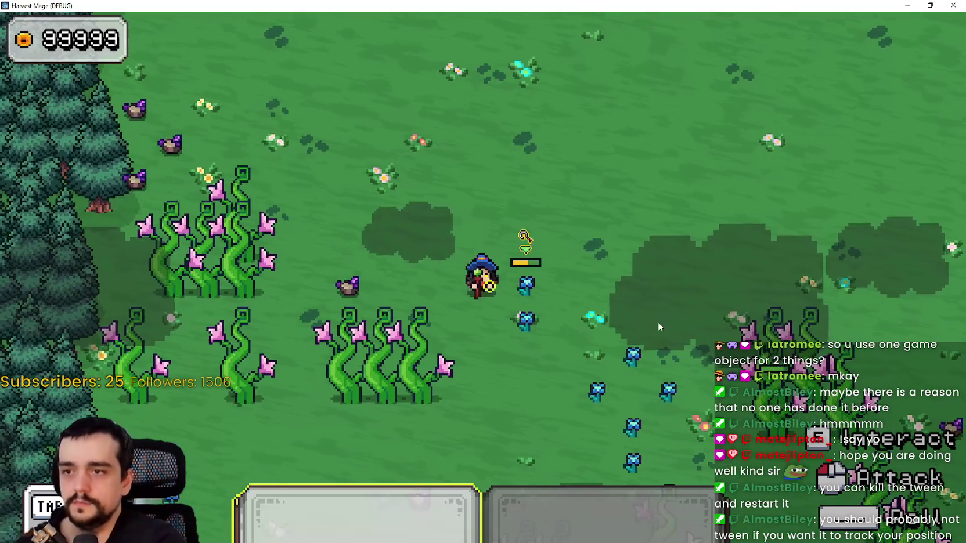
pyautogui.click(657, 314)
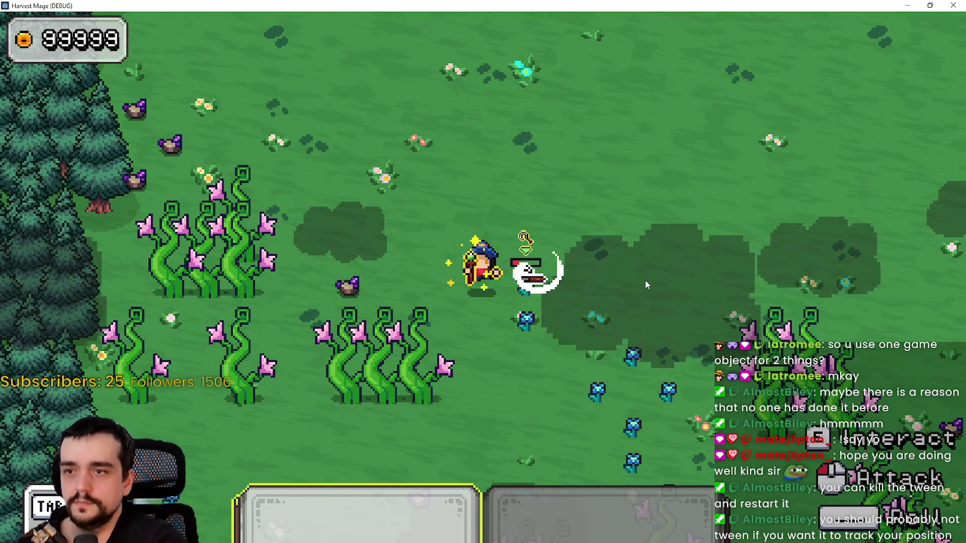
pyautogui.press('w')
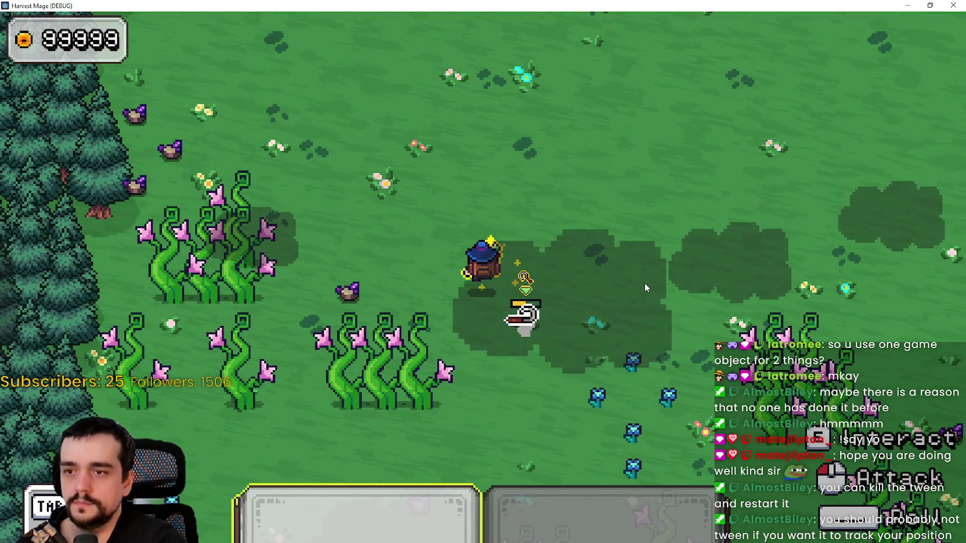
pyautogui.click(645, 283)
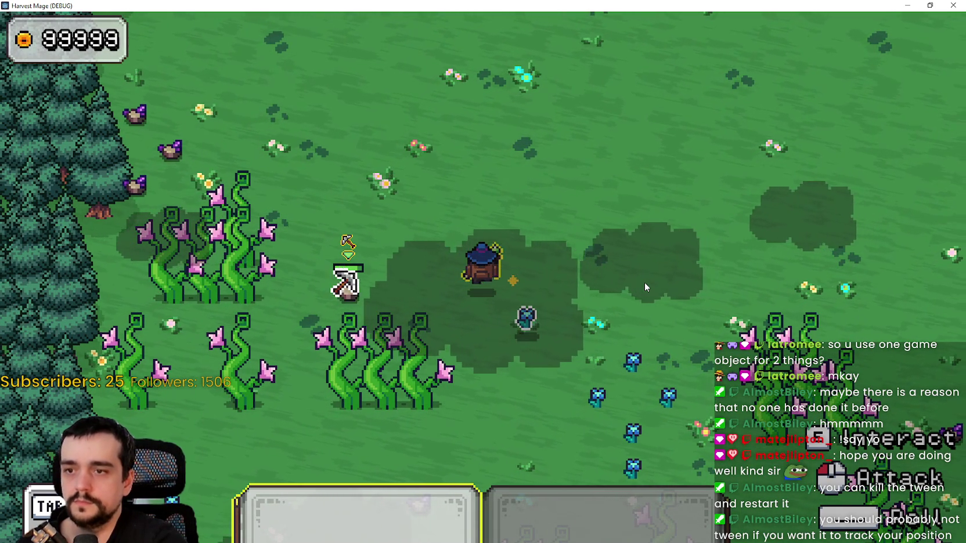
# - Walk down and right across the field so the purple orb reaches the wizard
pyautogui.press('s')
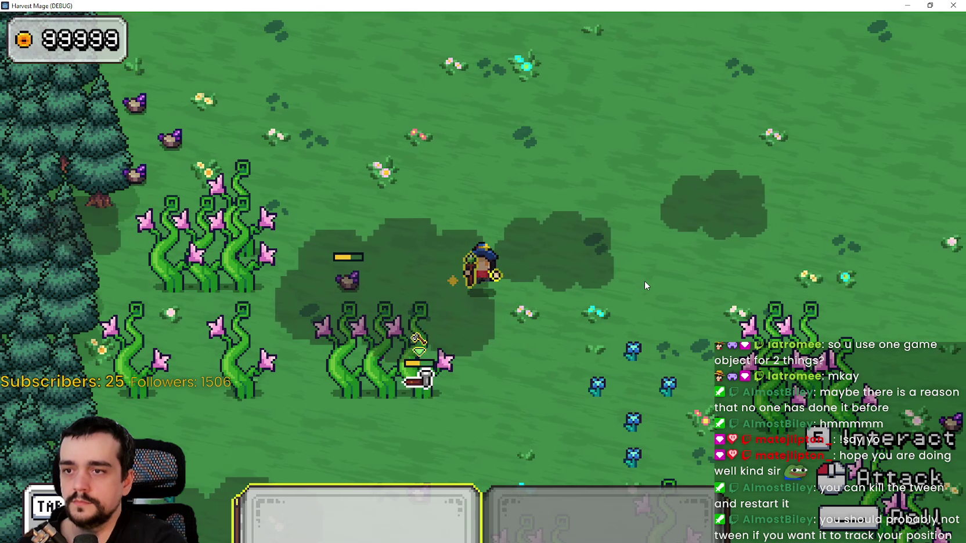
pyautogui.press('s')
pyautogui.press('d')
pyautogui.press('d')
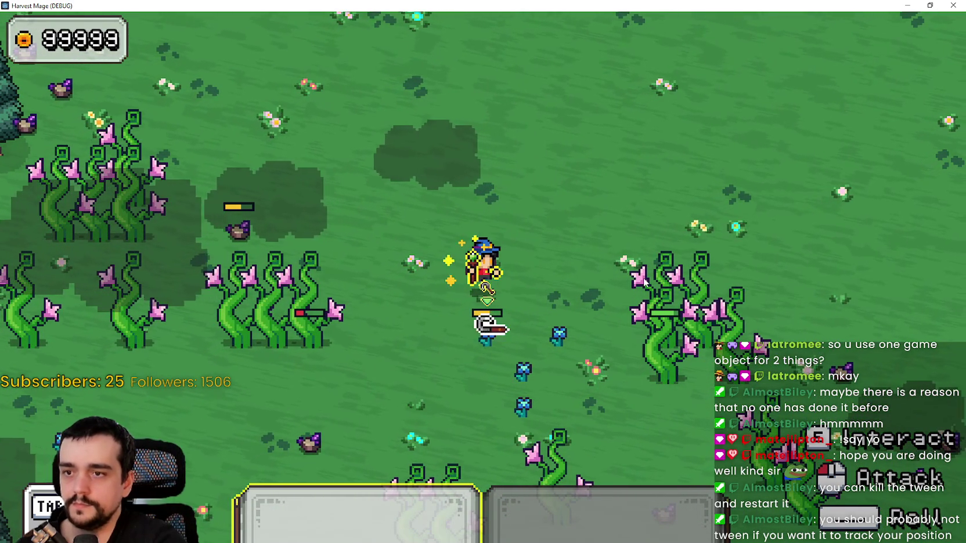
pyautogui.press('s')
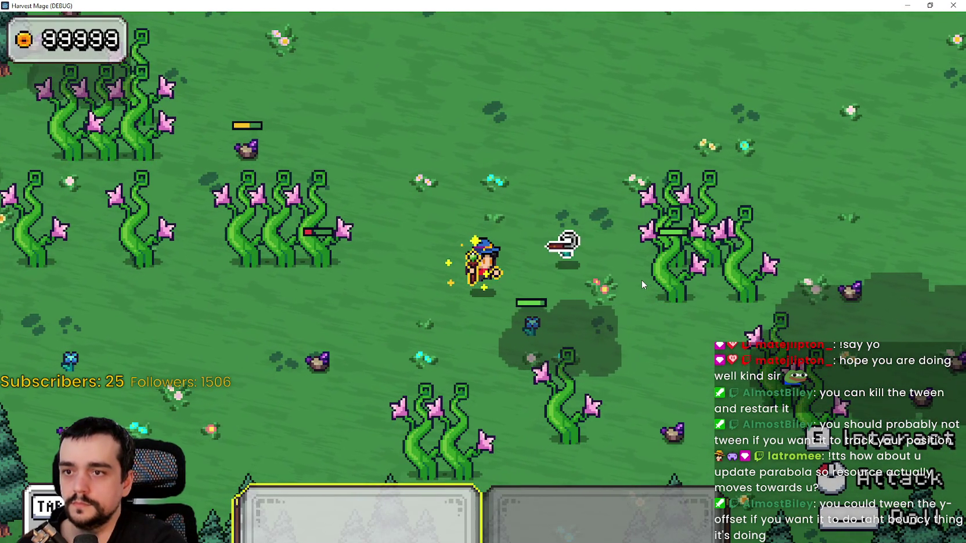
pyautogui.press('d')
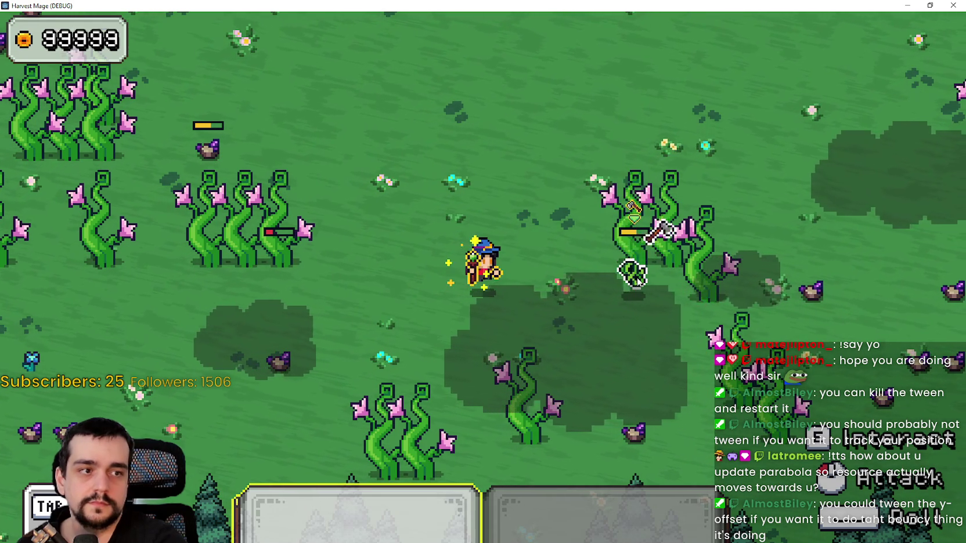
pyautogui.press('d')
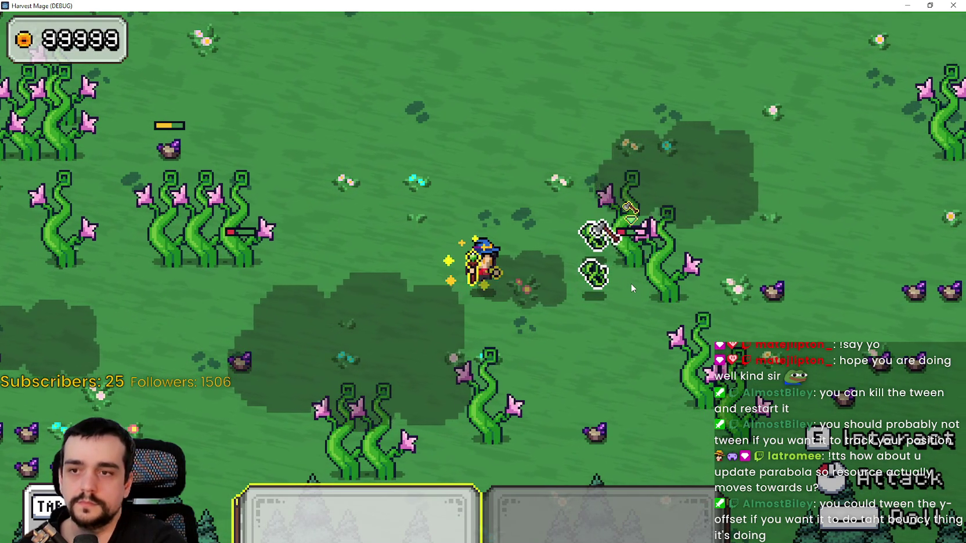
pyautogui.press('d')
pyautogui.press('d')
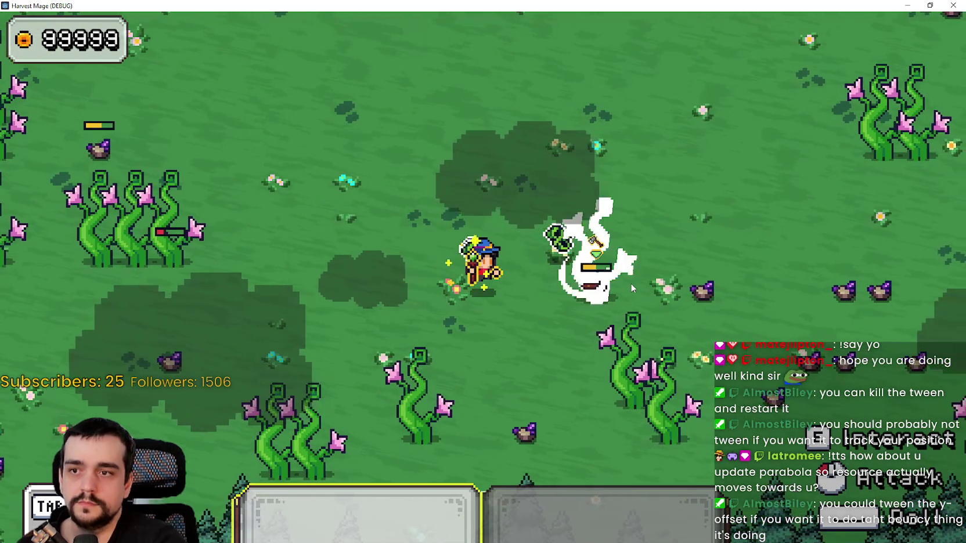
pyautogui.press('d')
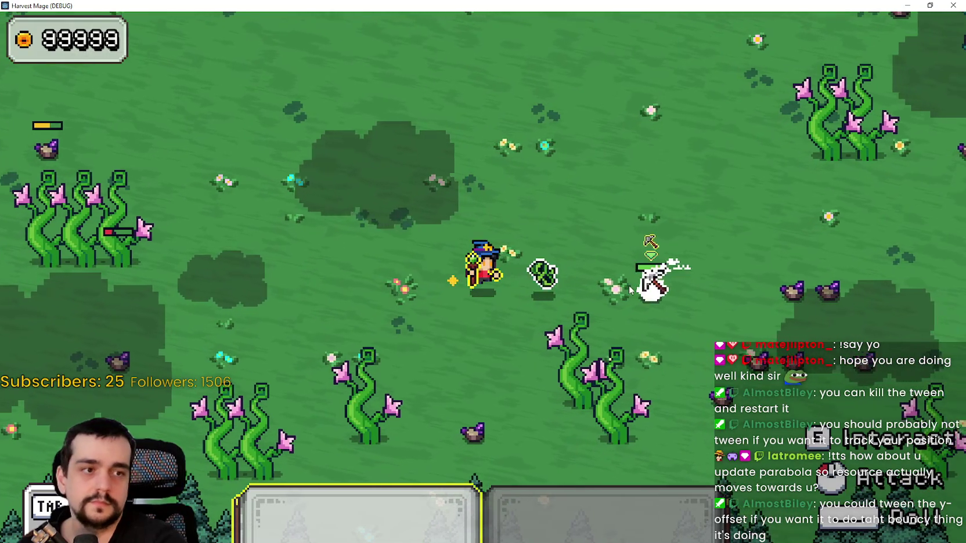
pyautogui.press('d')
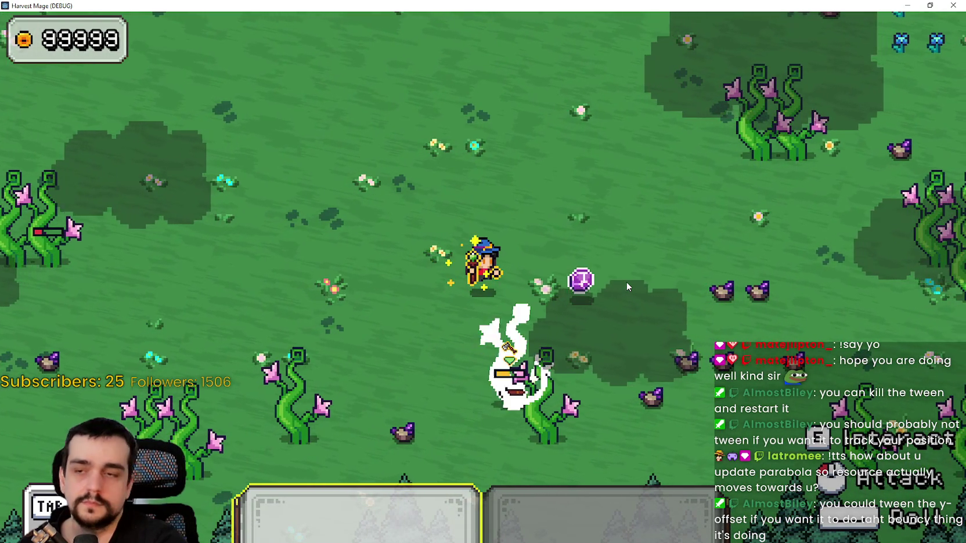
pyautogui.press('d')
pyautogui.press('d')
pyautogui.press('s')
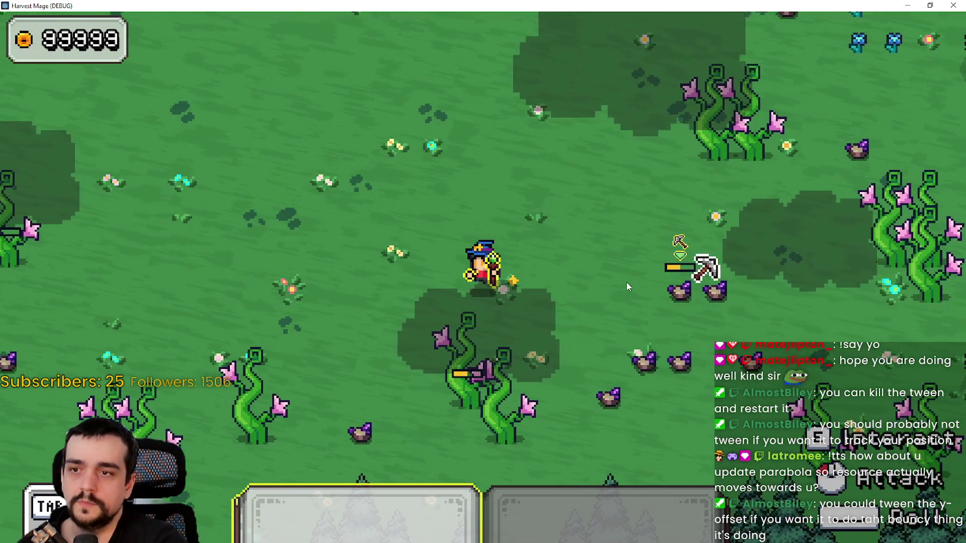
pyautogui.press('a')
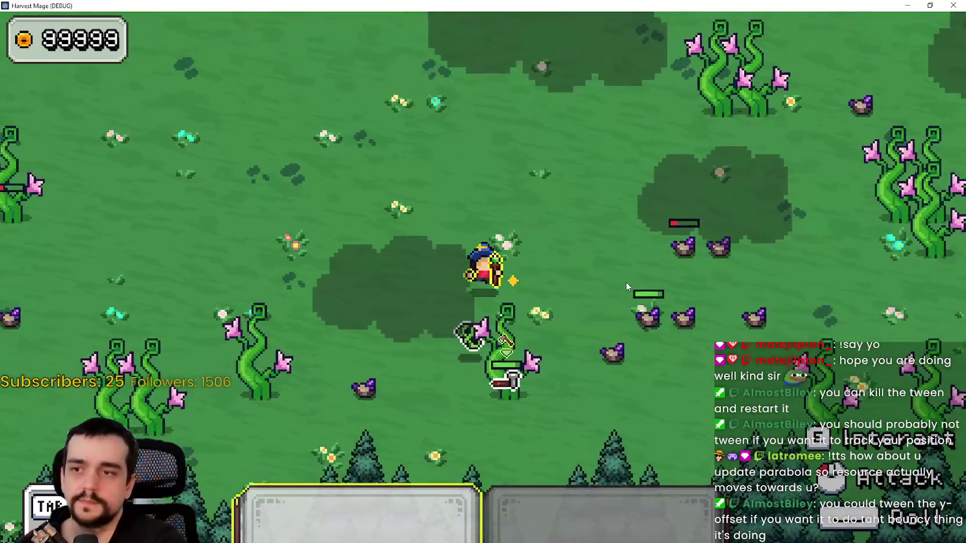
pyautogui.press('s')
# - Pick up the purple orb and strike the nearby rock until it breaks into a drop
pyautogui.press('d')
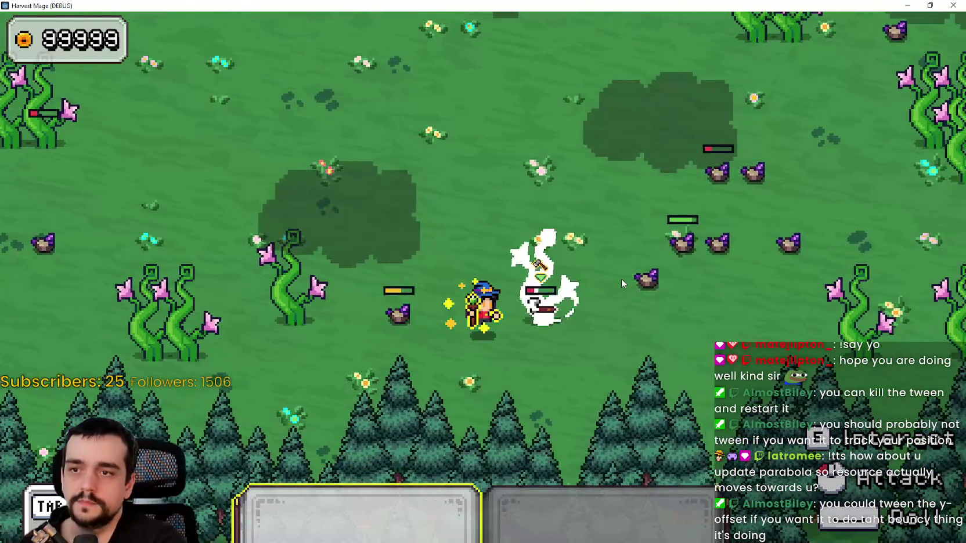
pyautogui.press('d')
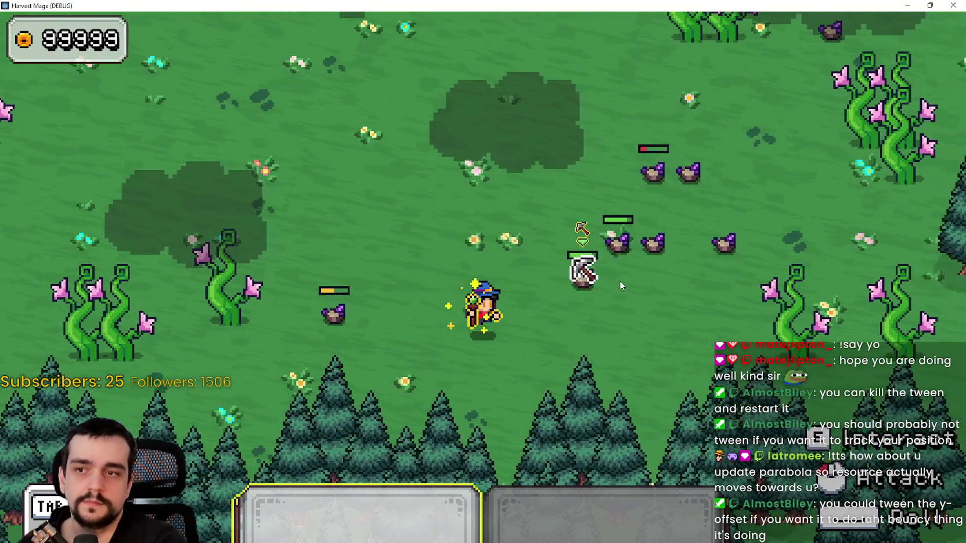
pyautogui.press('a')
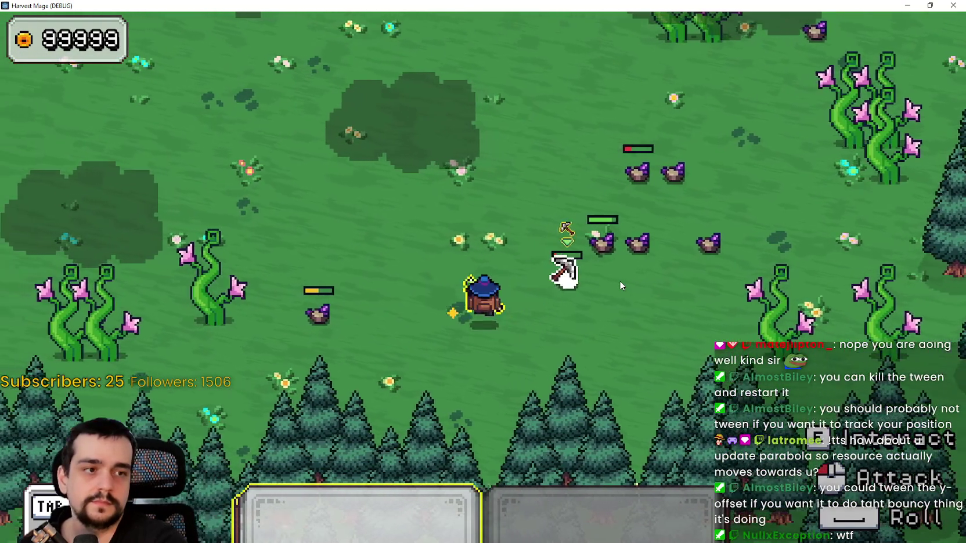
pyautogui.press('w')
pyautogui.press('d')
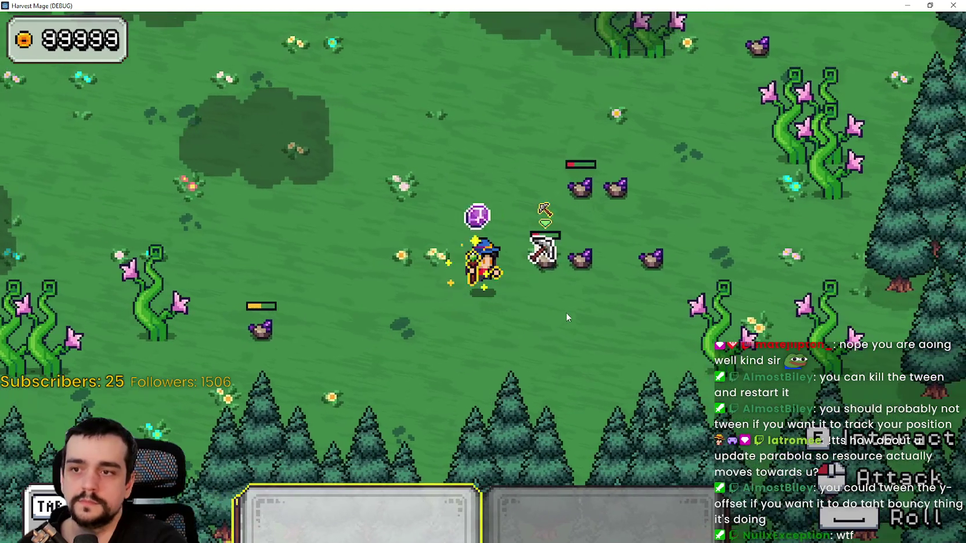
pyautogui.press('w')
pyautogui.press('d')
pyautogui.click(564, 299)
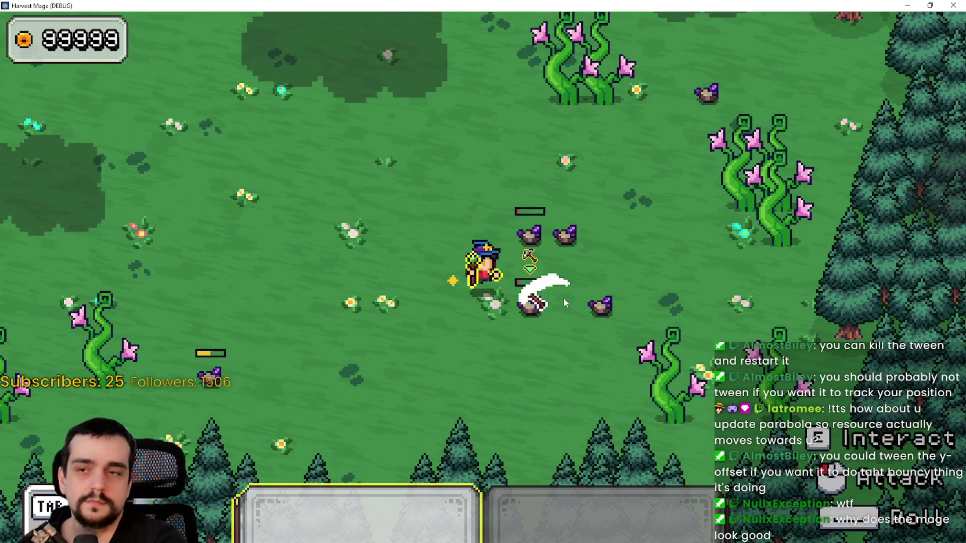
pyautogui.click(555, 260)
pyautogui.press('w')
pyautogui.press('d')
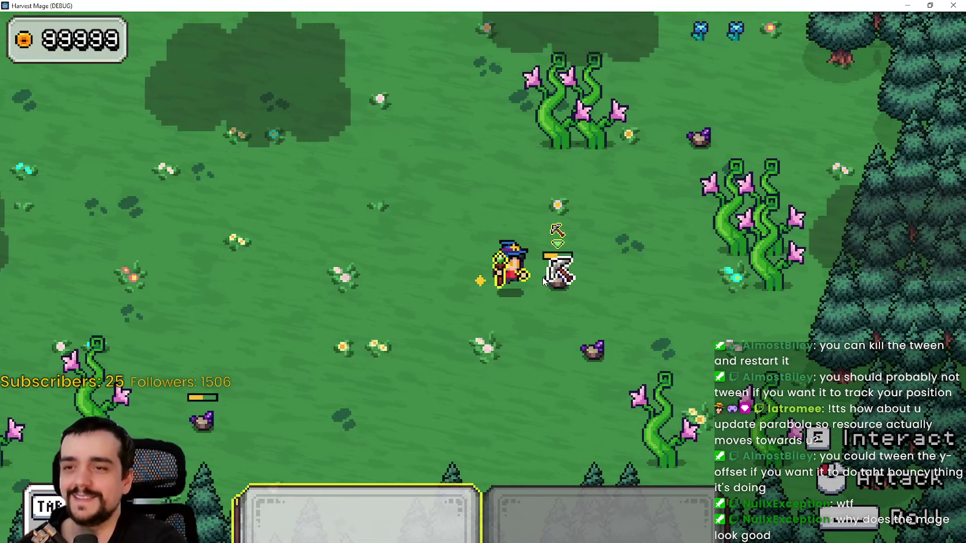
pyautogui.click(556, 269)
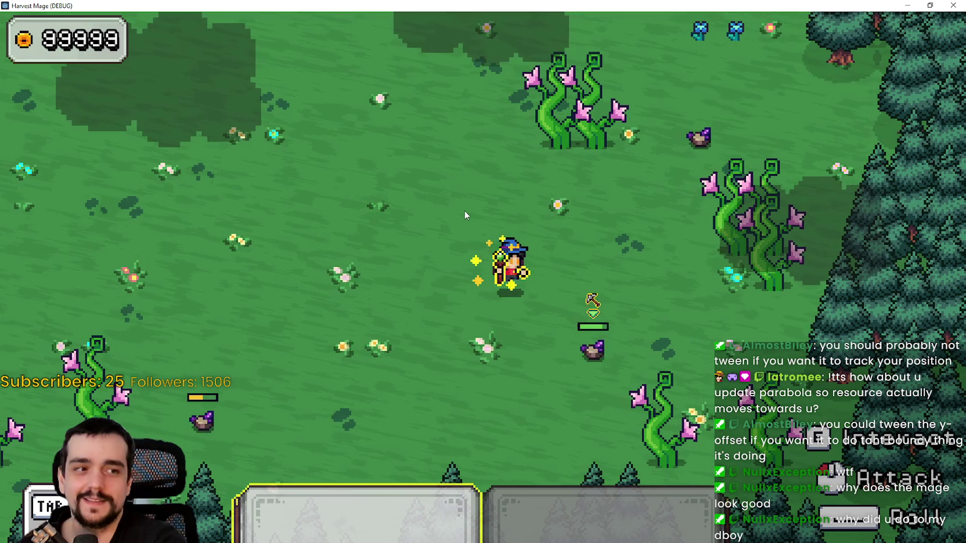
# - Walk the wizard up-left toward the vine, then back down-left
pyautogui.press('w')
pyautogui.press('d')
pyautogui.press('a')
pyautogui.press('w')
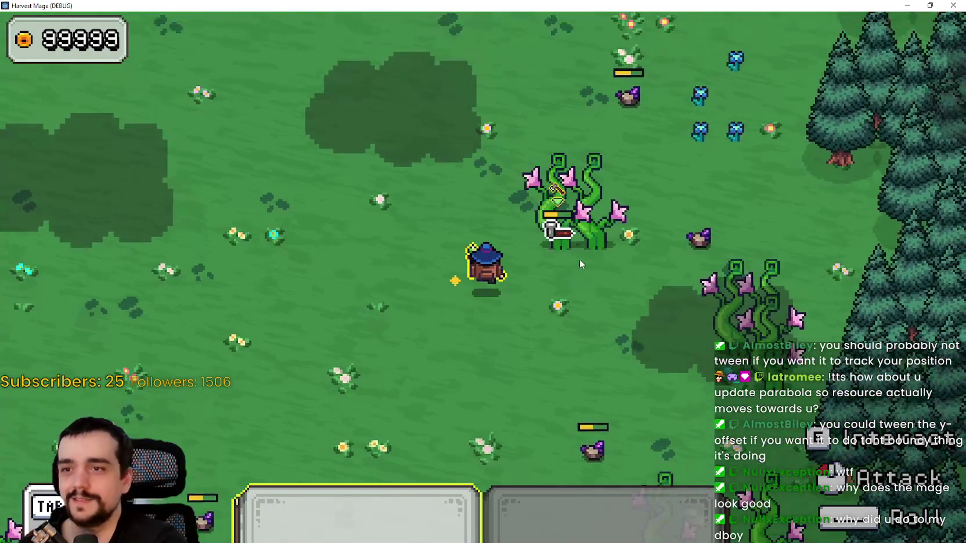
pyautogui.press('d')
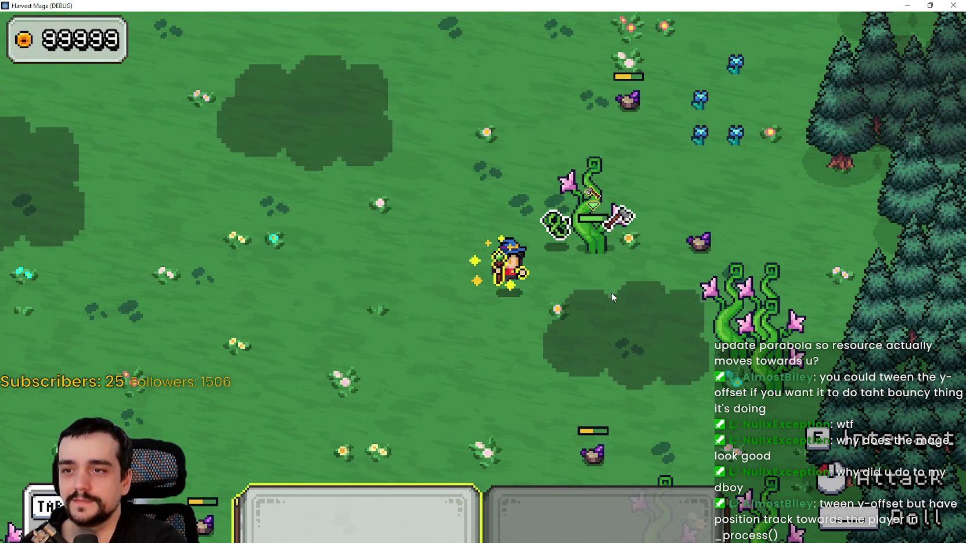
pyautogui.press('s')
pyautogui.press('a')
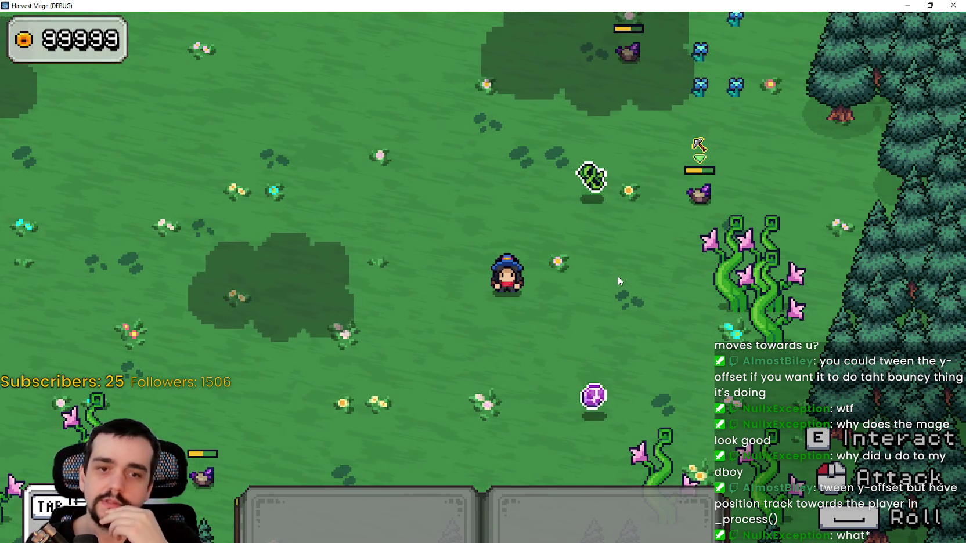
# - Walk the wizard around the meadow a bit more, then stop the game with F8
pyautogui.press('w')
pyautogui.press('d')
pyautogui.press('s')
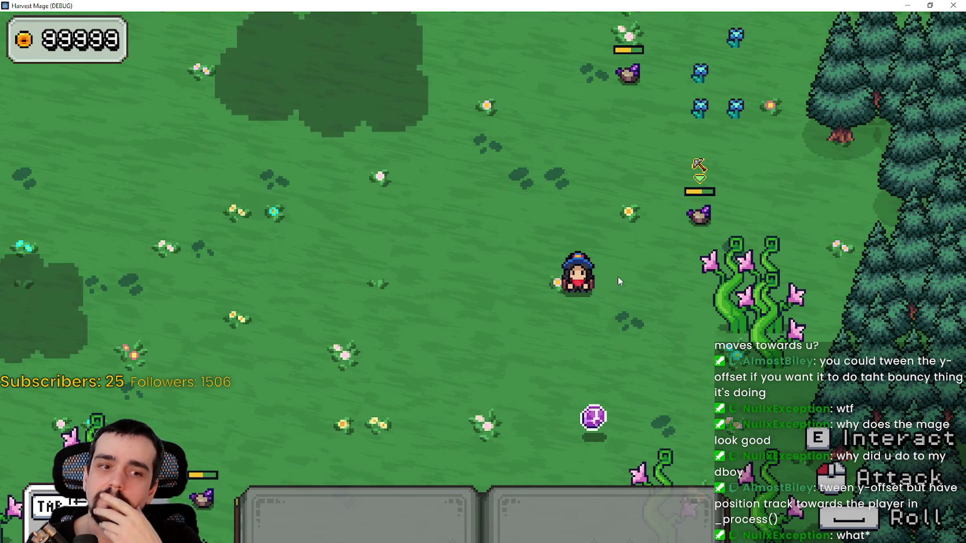
pyautogui.press('s')
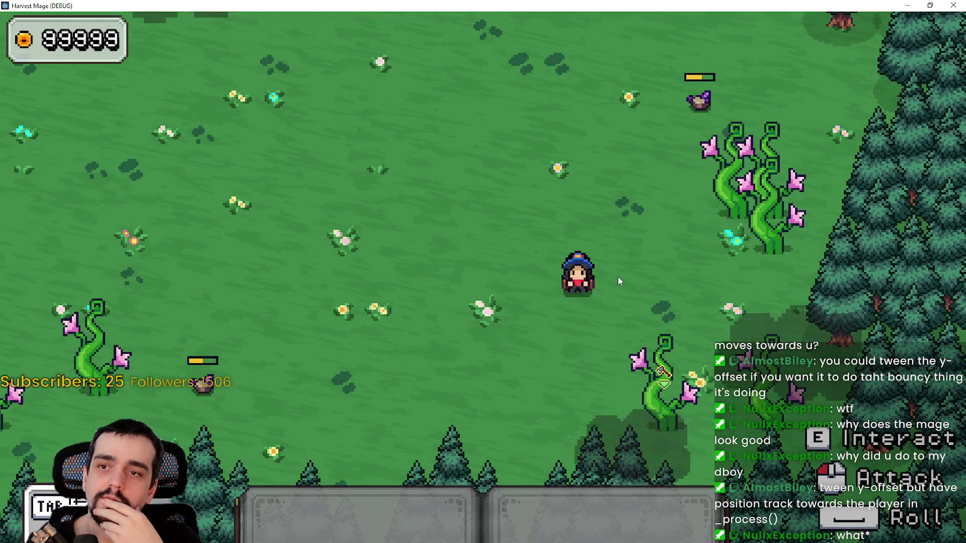
pyautogui.press('a')
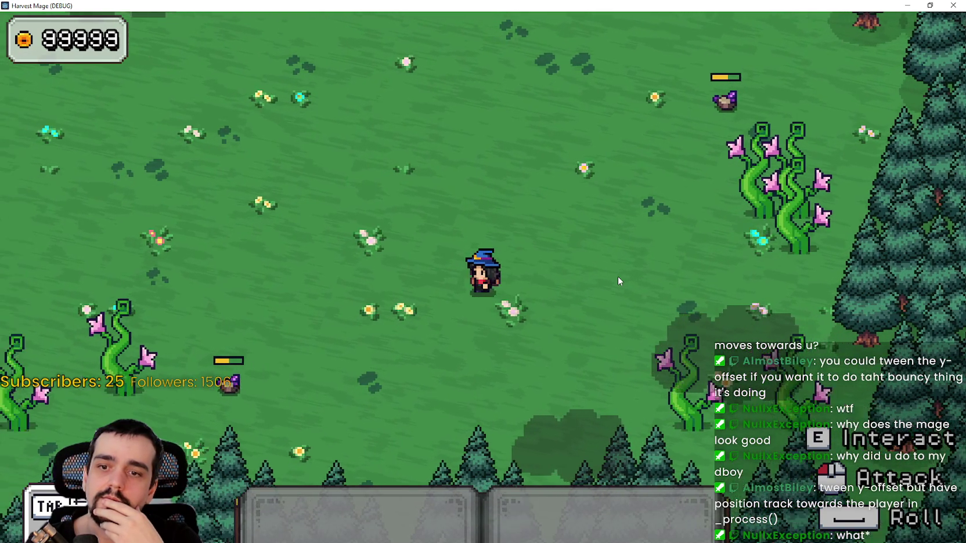
pyautogui.press('d')
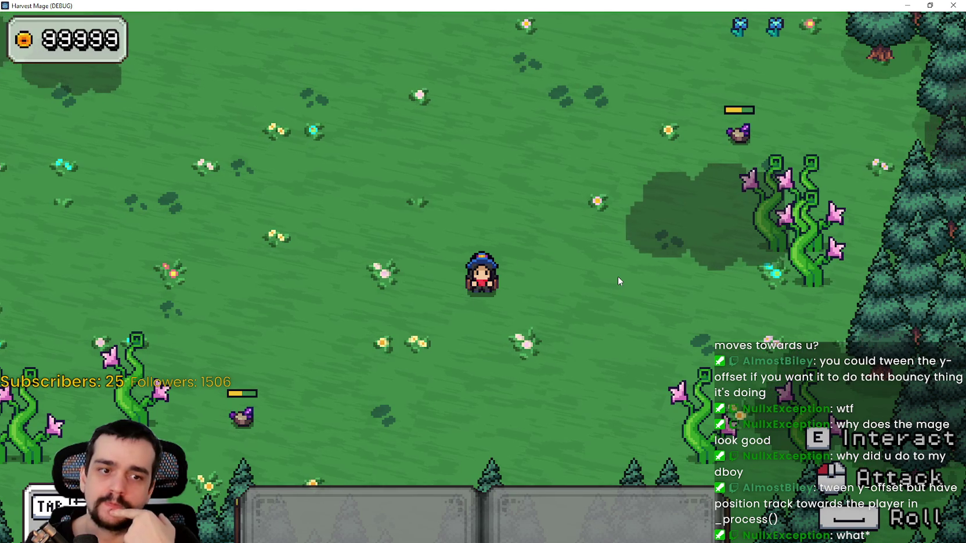
pyautogui.press('d')
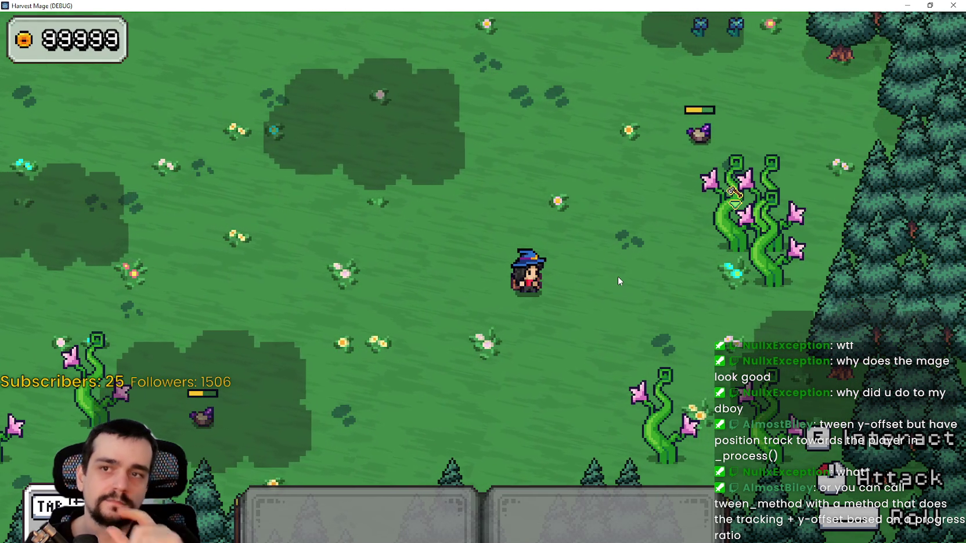
pyautogui.press('F8')
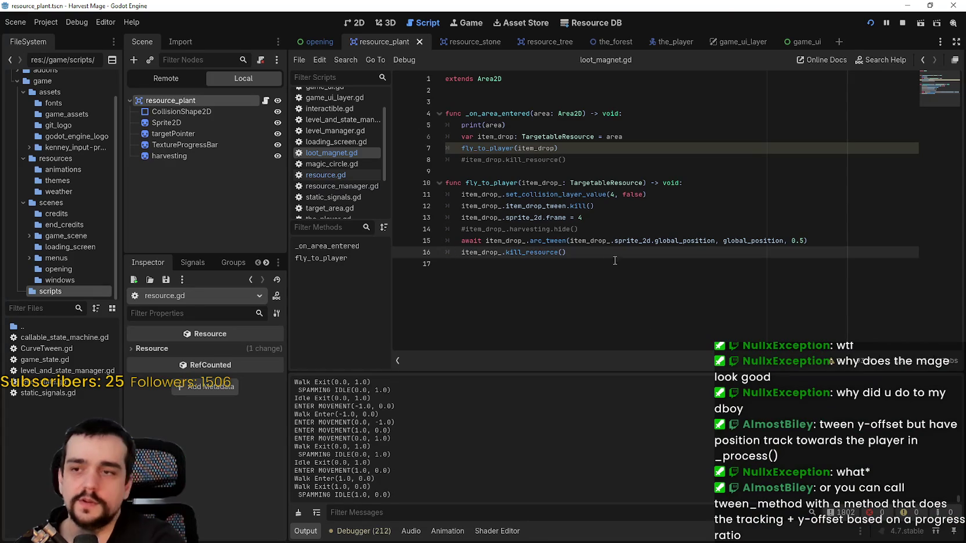
# - Jump from loot_magnet.gd's arc_tween call to its definition in resource.gd via Lookup Symbol
pyautogui.click(355, 175)
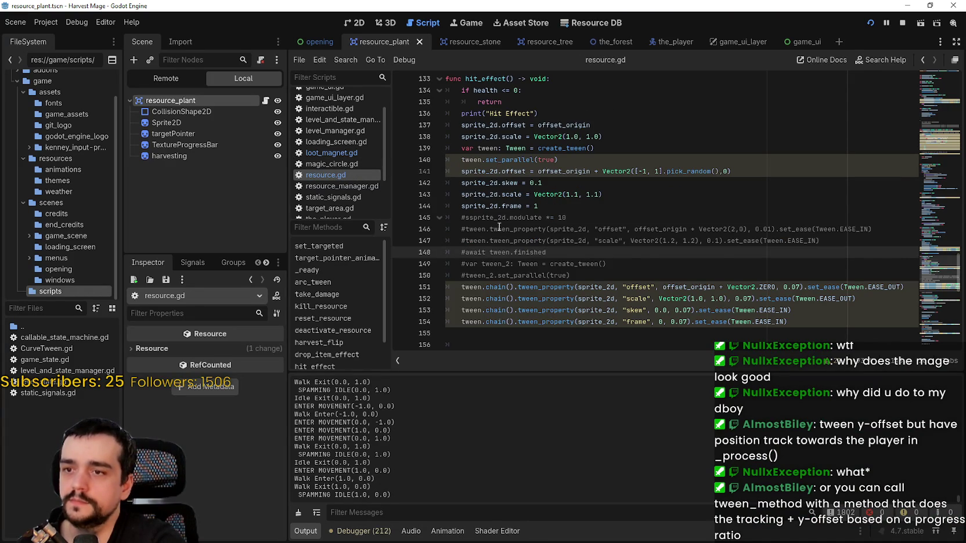
pyautogui.click(322, 152)
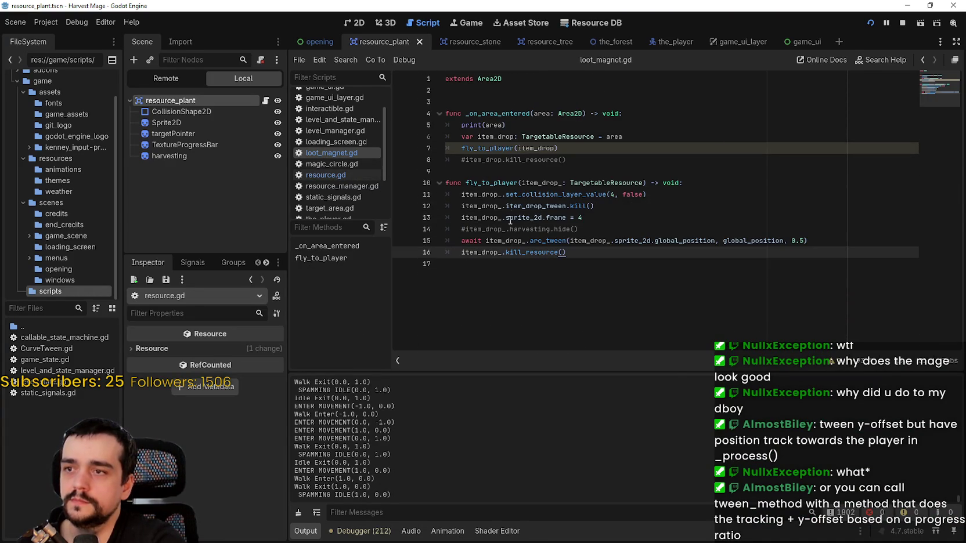
pyautogui.rightClick(546, 241)
pyautogui.click(567, 400)
pyautogui.scroll(-2, 545, 282)
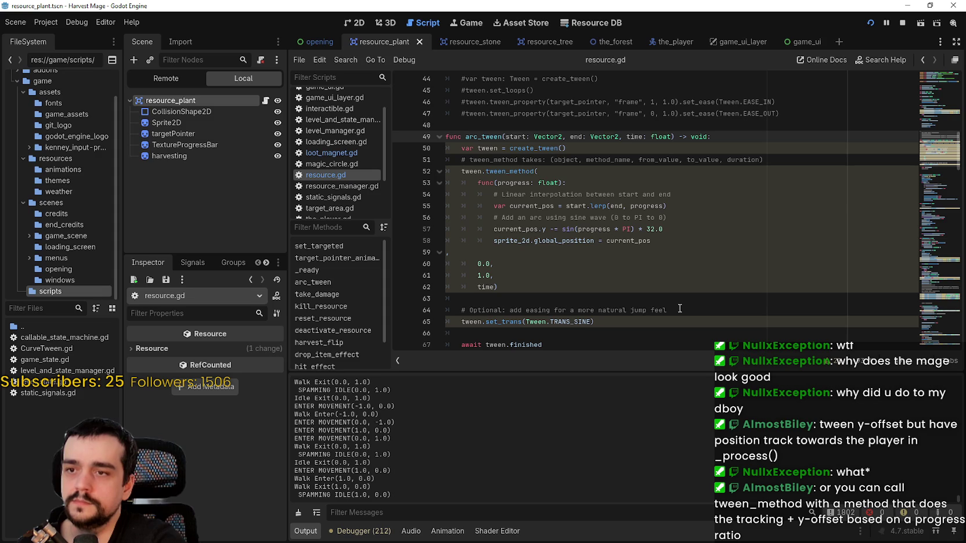
# - Replace global_position on line 58 with position, then switch to the YouTube video
pyautogui.doubleClick(550, 241)
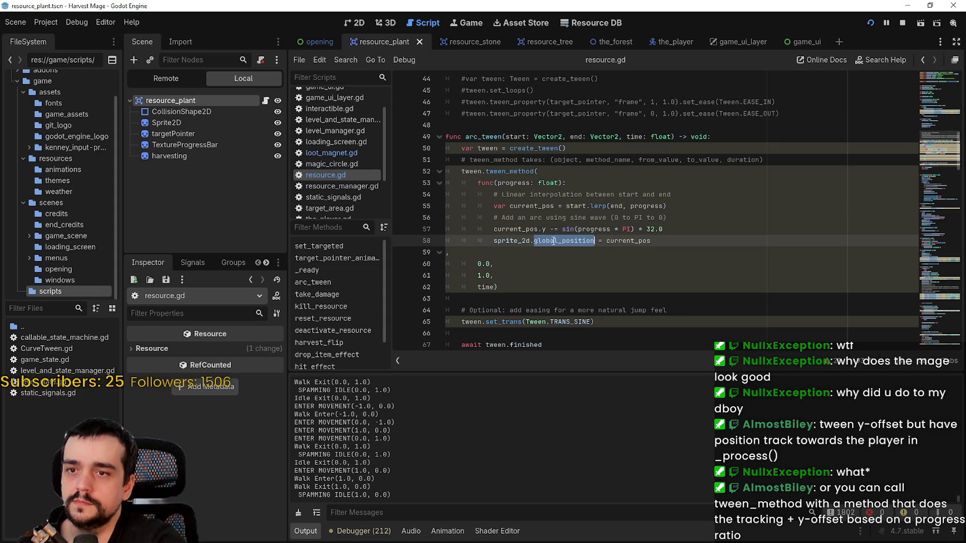
pyautogui.write('pos')
pyautogui.press('Return')
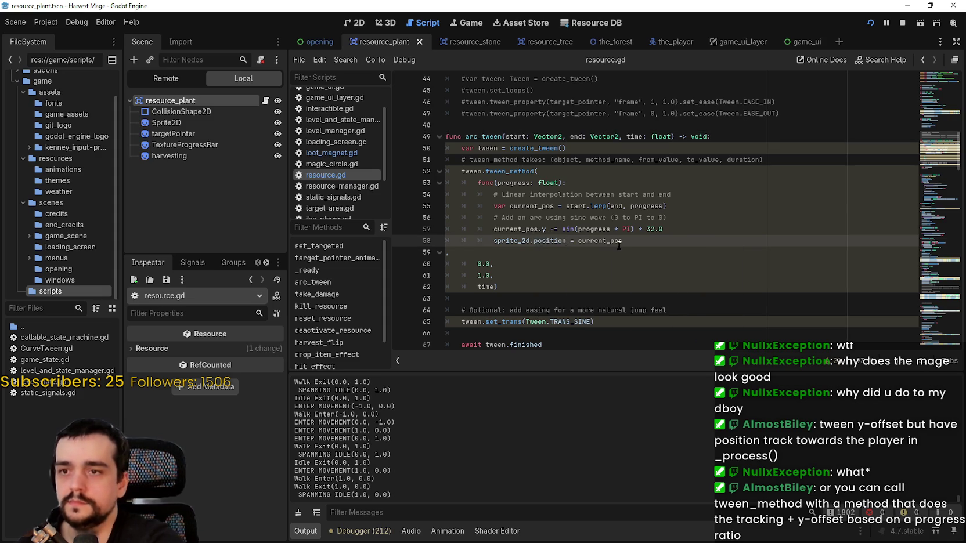
pyautogui.doubleClick(540, 206)
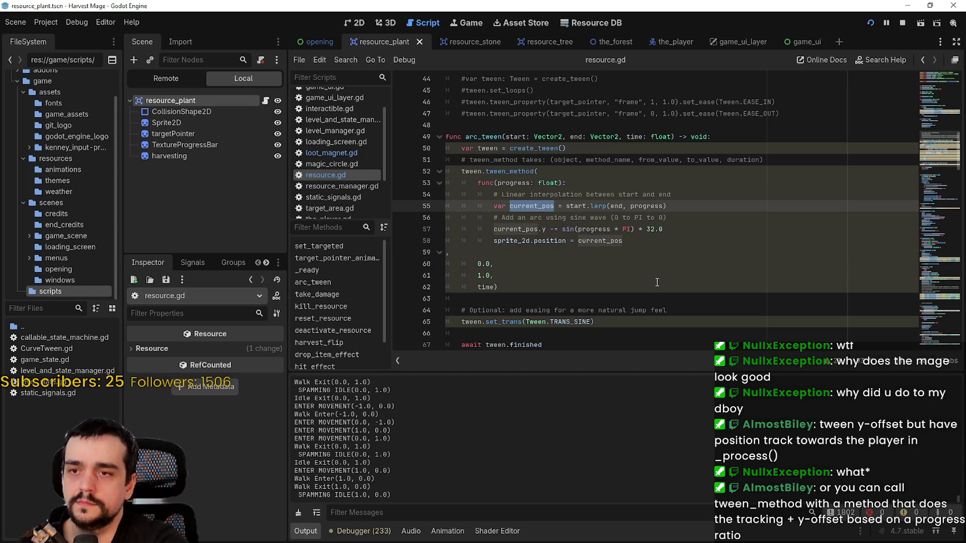
pyautogui.scroll(-1, 657, 282)
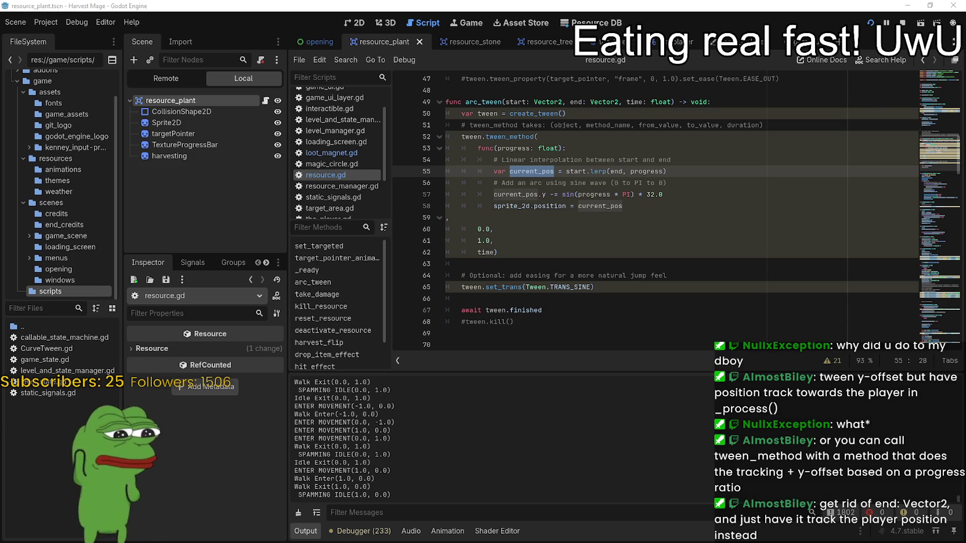
pyautogui.hotkey('alt', 'Tab')
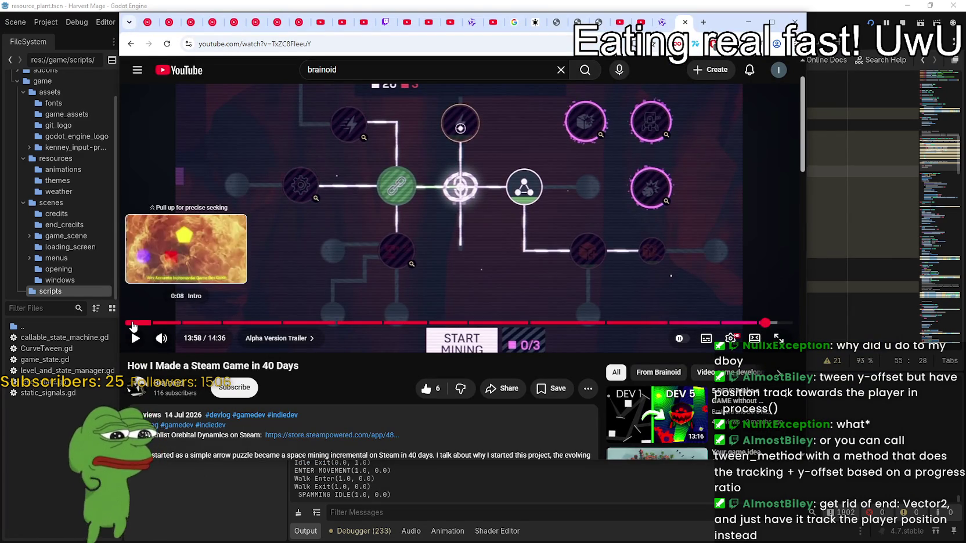
# - Restart 'How I Made a Steam Game in 40 Days' from the beginning and return to Godot
pyautogui.click(133, 322)
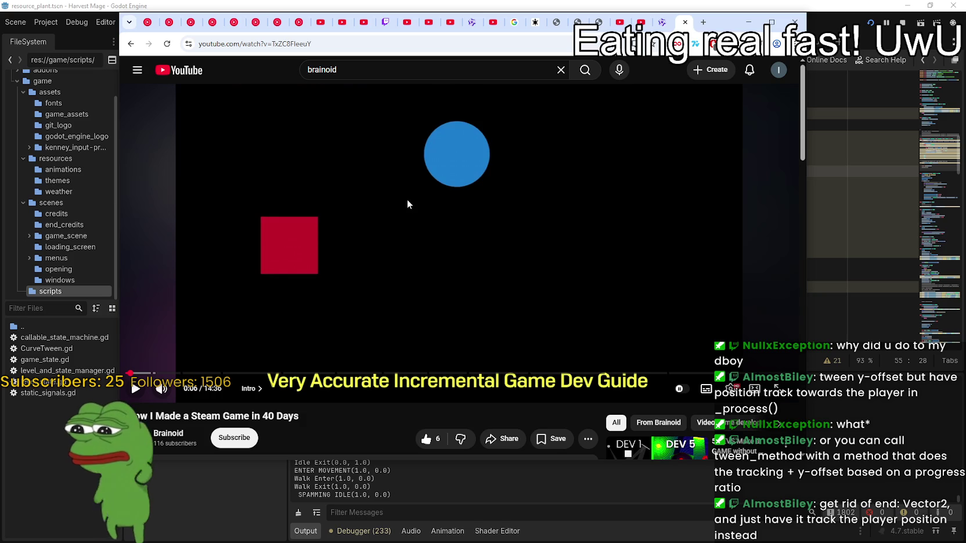
pyautogui.click(176, 5)
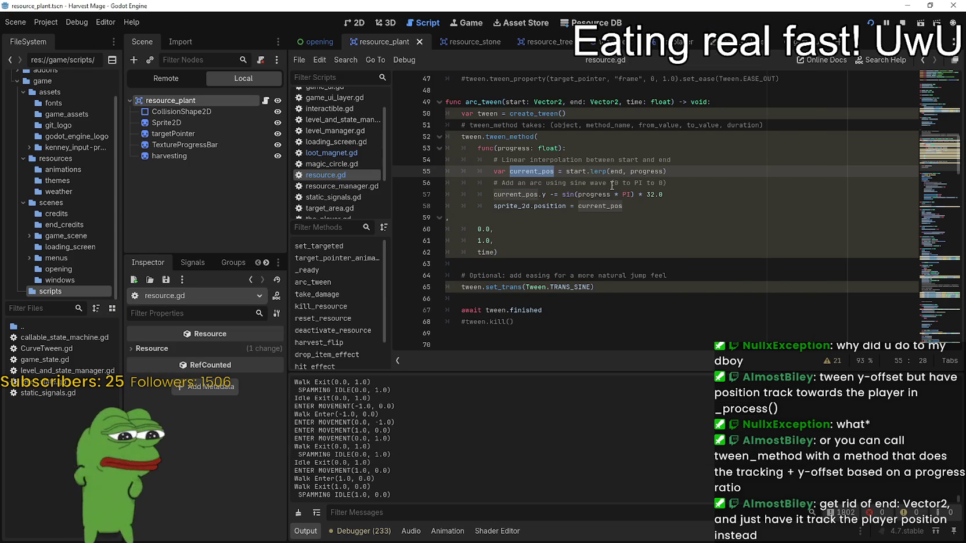
# - Select the Vector2 type, end parameter and progress/end words in arc_tween to inspect them
pyautogui.doubleClick(603, 101)
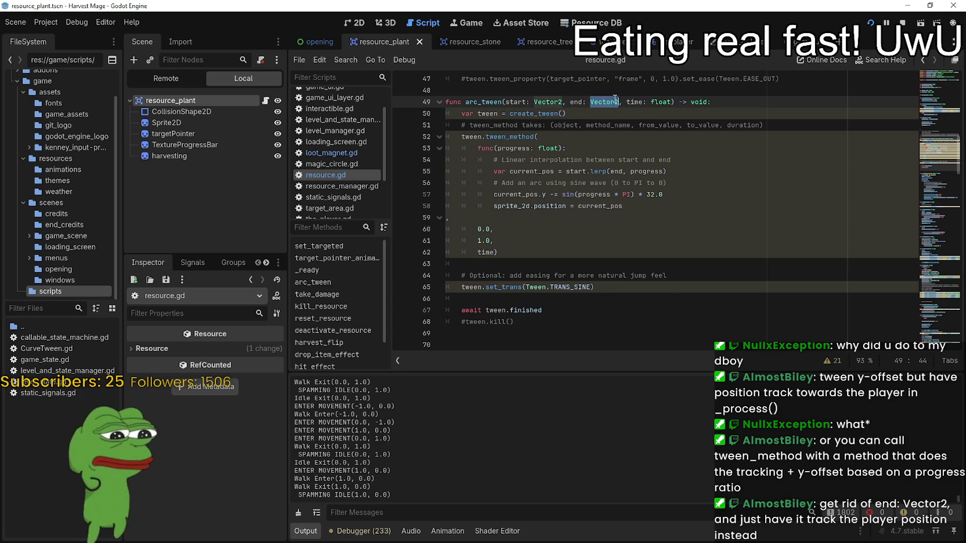
pyautogui.moveTo(570, 102); pyautogui.dragTo(619, 101)
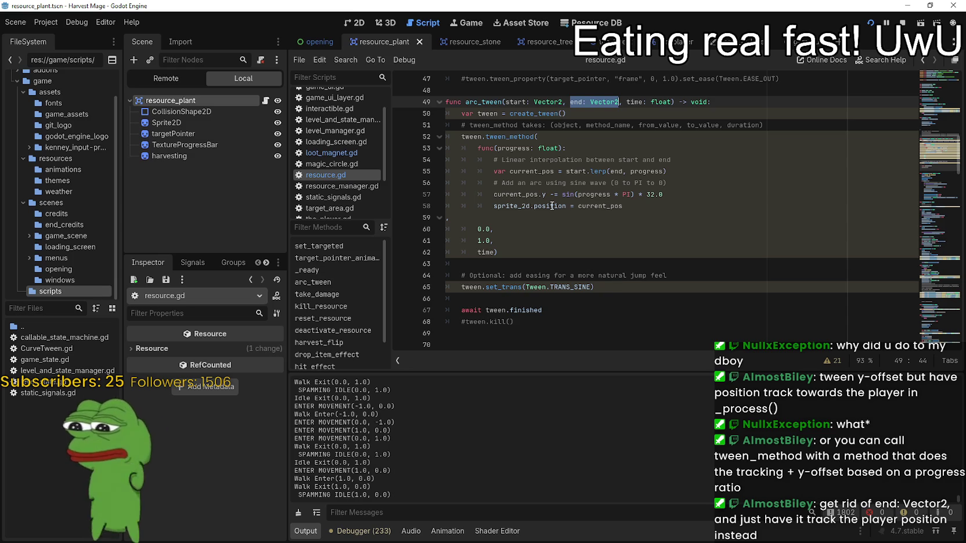
pyautogui.doubleClick(515, 148)
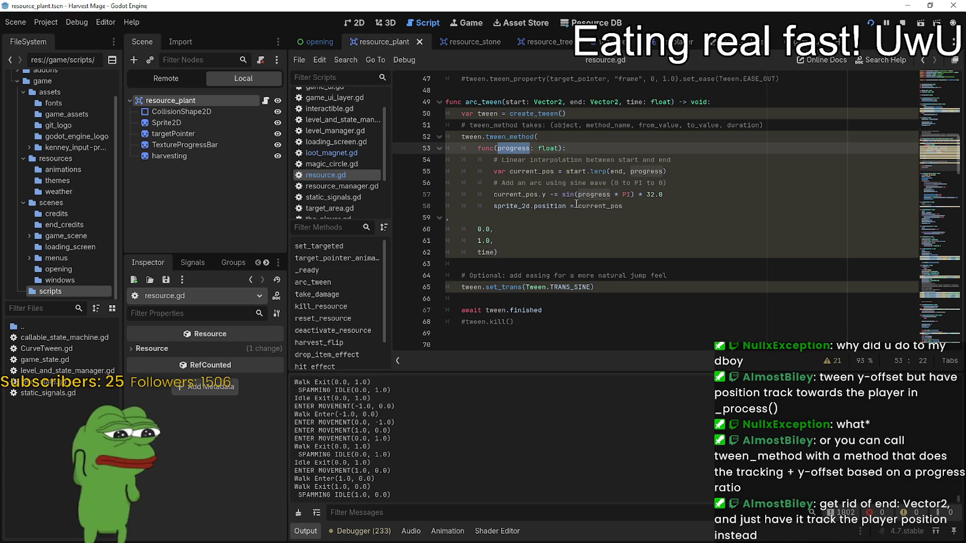
pyautogui.doubleClick(588, 199)
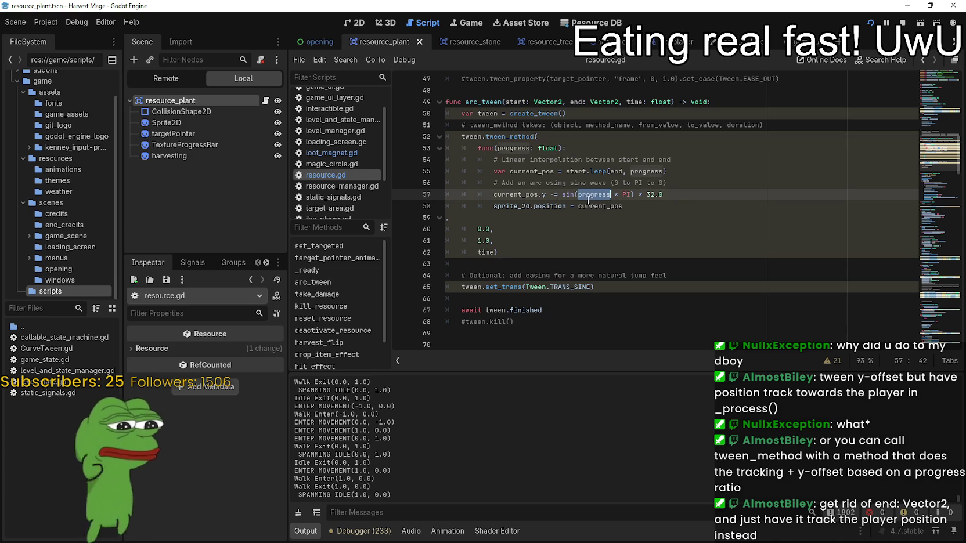
pyautogui.doubleClick(617, 173)
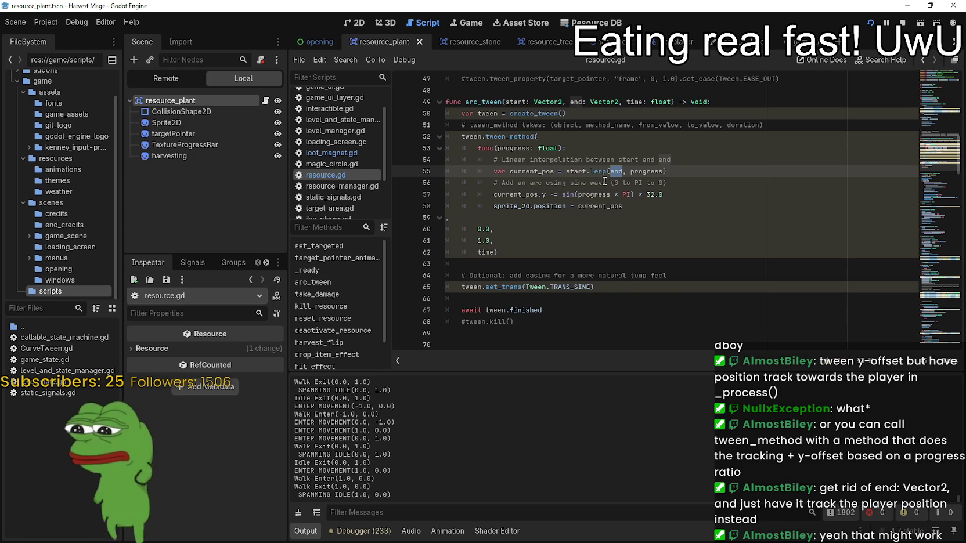
# - Select the func(progress) lambda body on lines 53–58, then clear the selection
pyautogui.moveTo(618, 171)
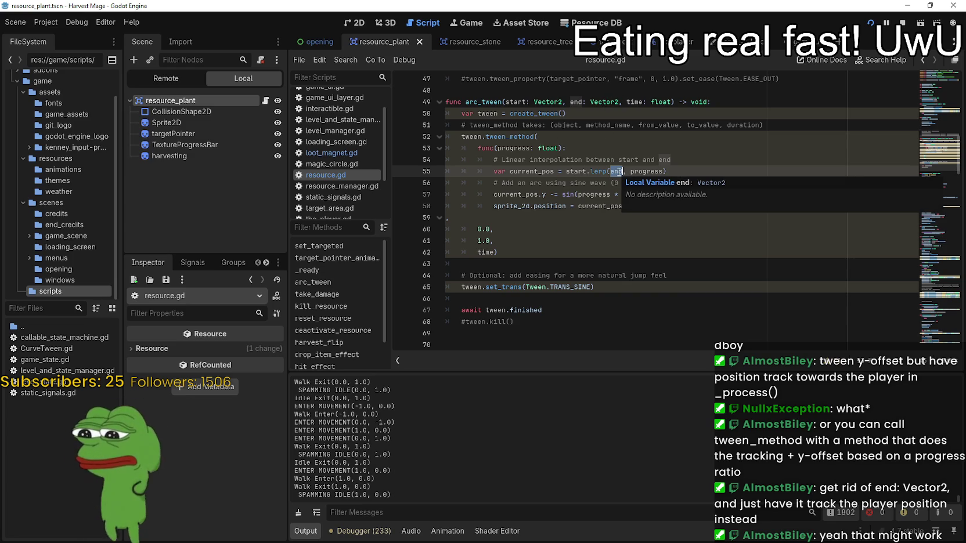
pyautogui.moveTo(623, 206); pyautogui.dragTo(440, 149)
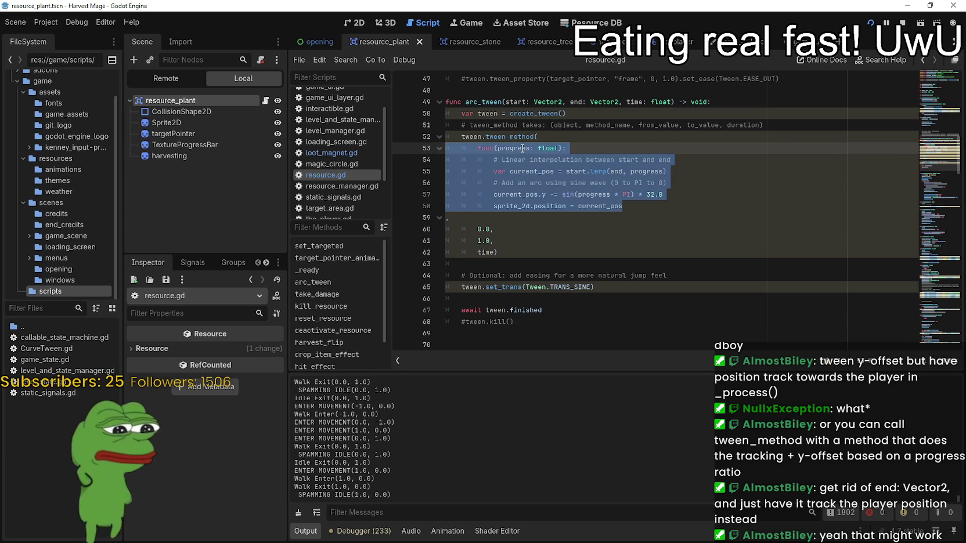
pyautogui.click(665, 204)
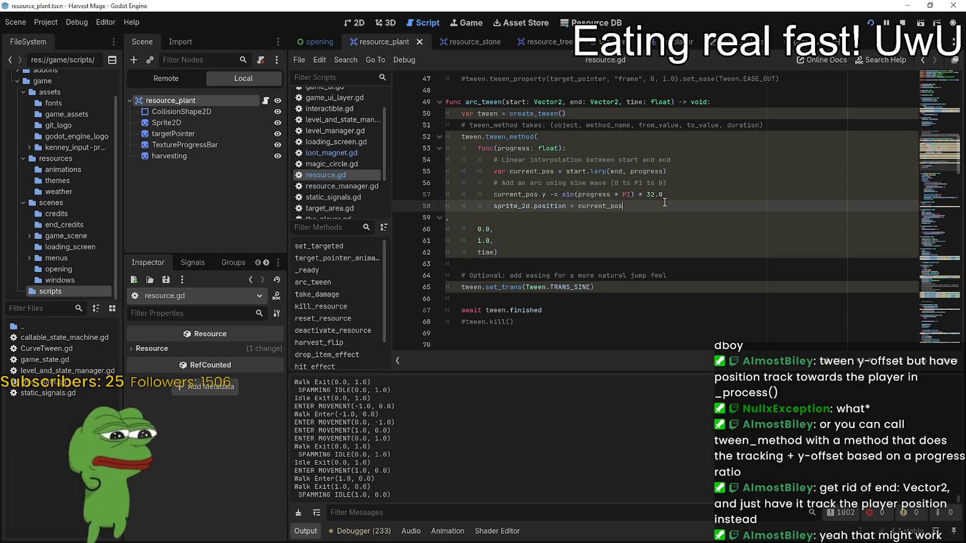
pyautogui.moveTo(665, 203); pyautogui.dragTo(449, 147)
pyautogui.click(651, 219)
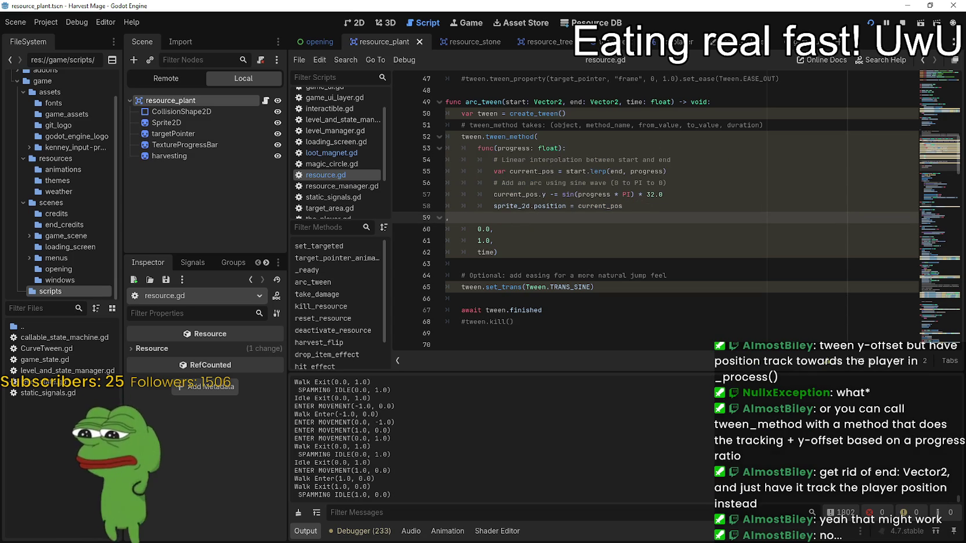
# - Glance at the r/godot Reddit thread, hide that browser, and return to the YouTube video
pyautogui.hotkey('alt', 'Tab')
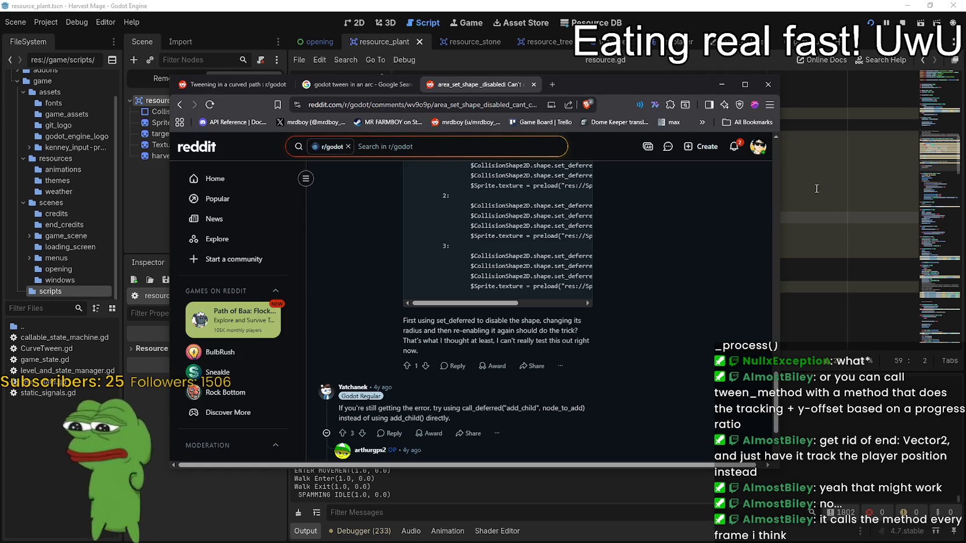
pyautogui.click(722, 85)
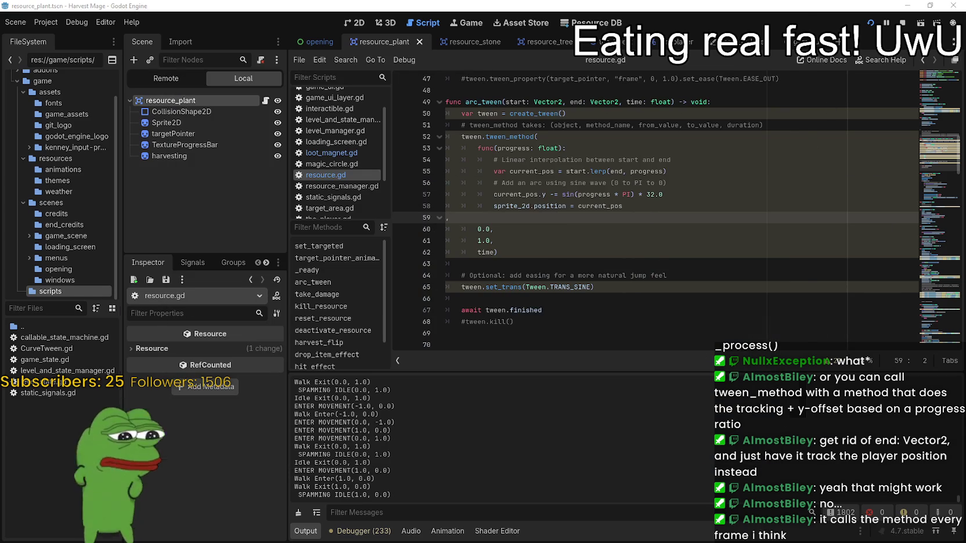
pyautogui.hotkey('alt', 'Tab')
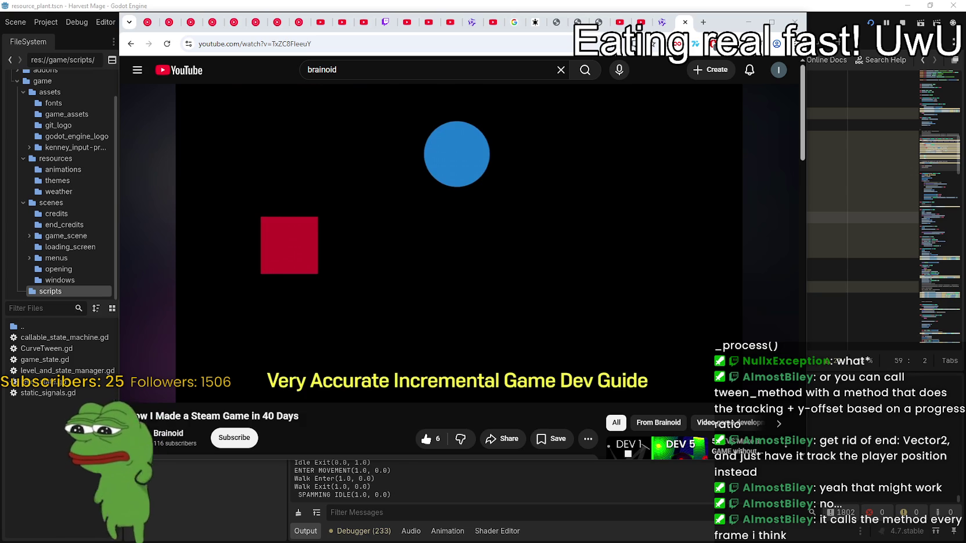
# - Let the YouTube video play for about twenty seconds, pause it, and return to Godot
pyautogui.click(586, 230)
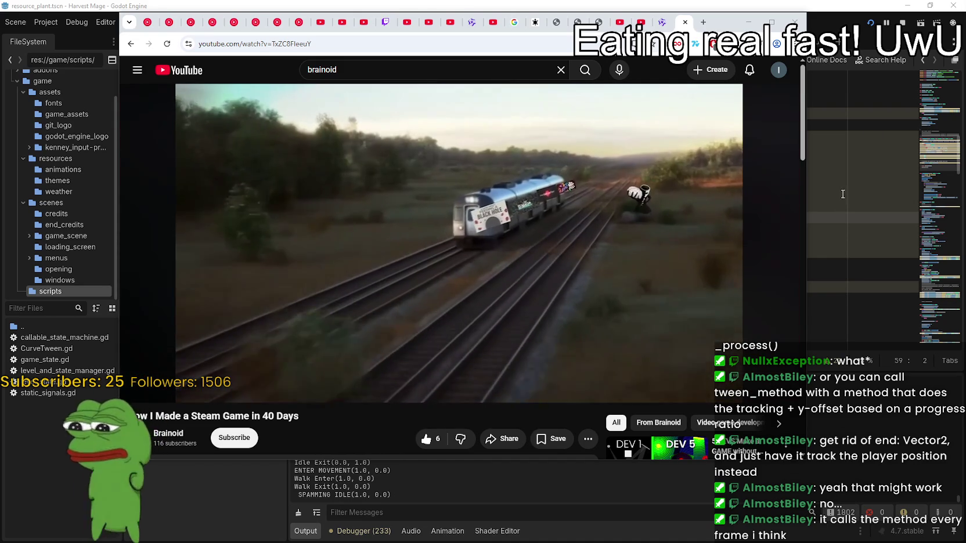
pyautogui.click(638, 222)
pyautogui.hotkey('alt', 'Tab')
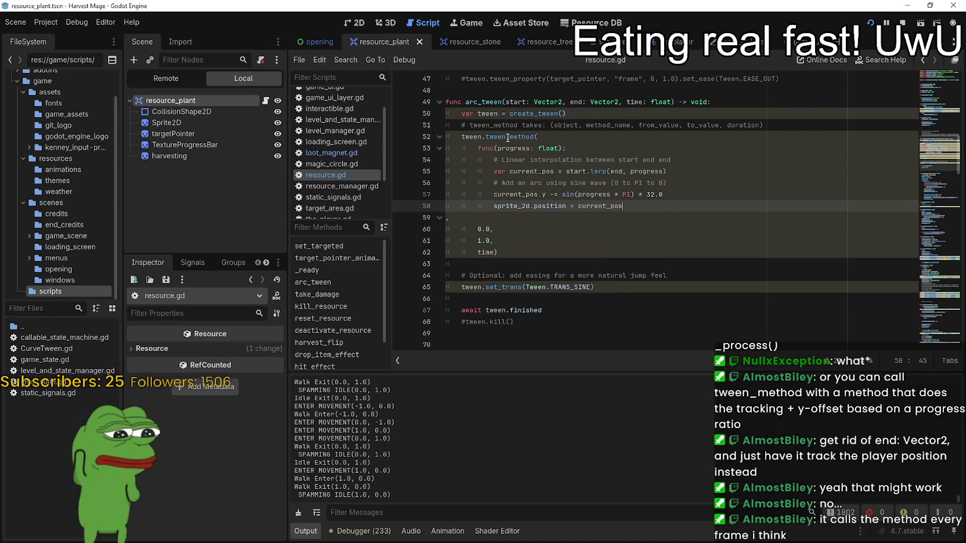
# - Resume the 'How I Made a Steam Game in 40 Days' video and subscribe to its channel
pyautogui.moveTo(509, 137)
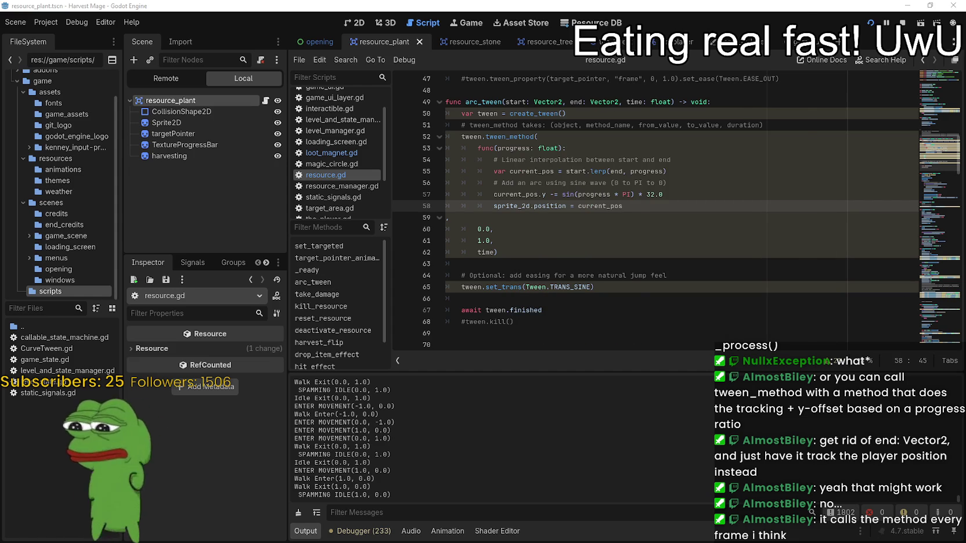
pyautogui.hotkey('alt', 'Tab')
pyautogui.press('k')
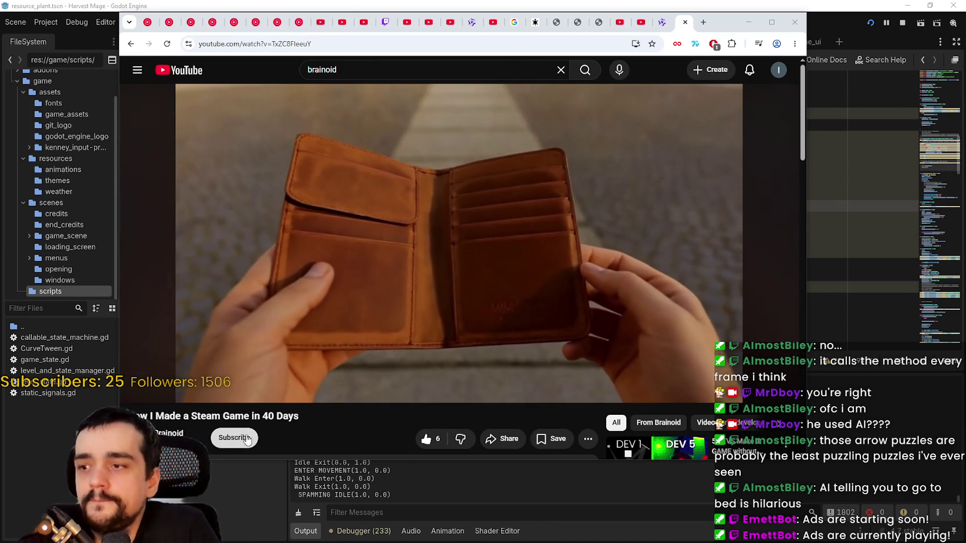
pyautogui.click(234, 438)
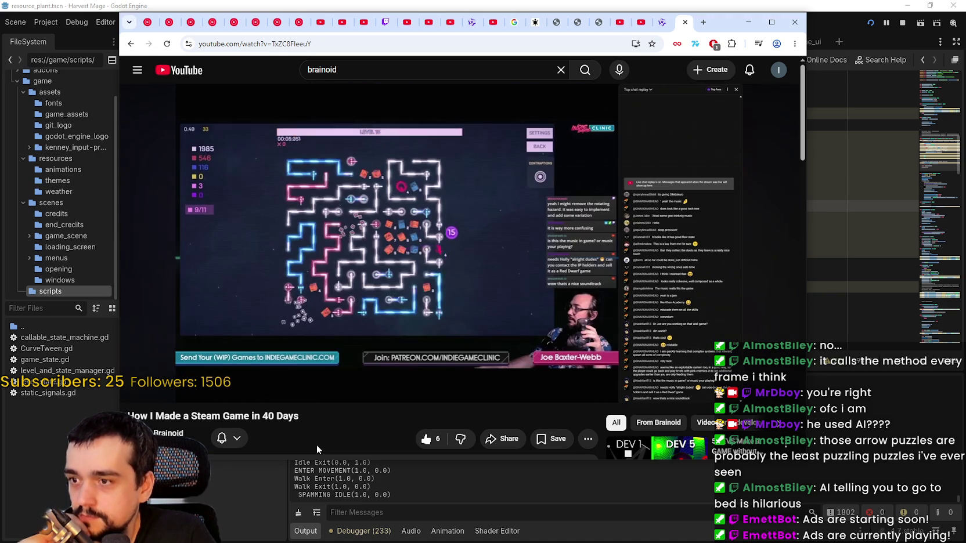
pyautogui.moveTo(301, 401)
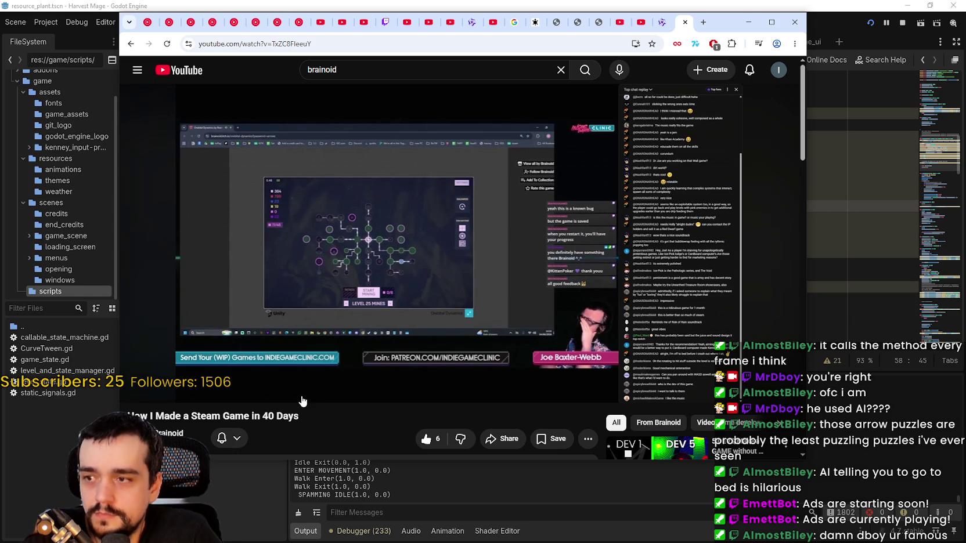
# - Rewind the devlog video to around 12:12, watch it, then pause
pyautogui.press('Left')
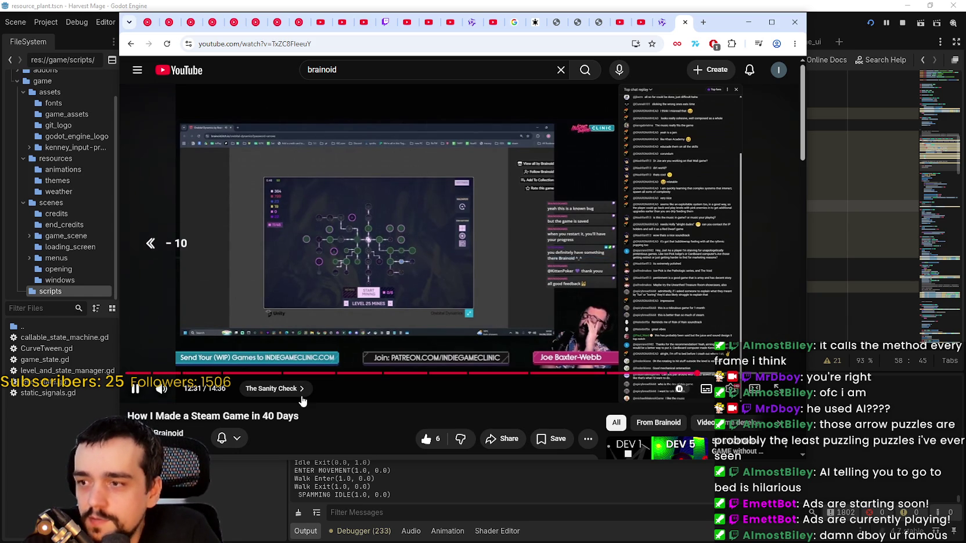
pyautogui.press('Left')
pyautogui.press('Left')
pyautogui.press('Left')
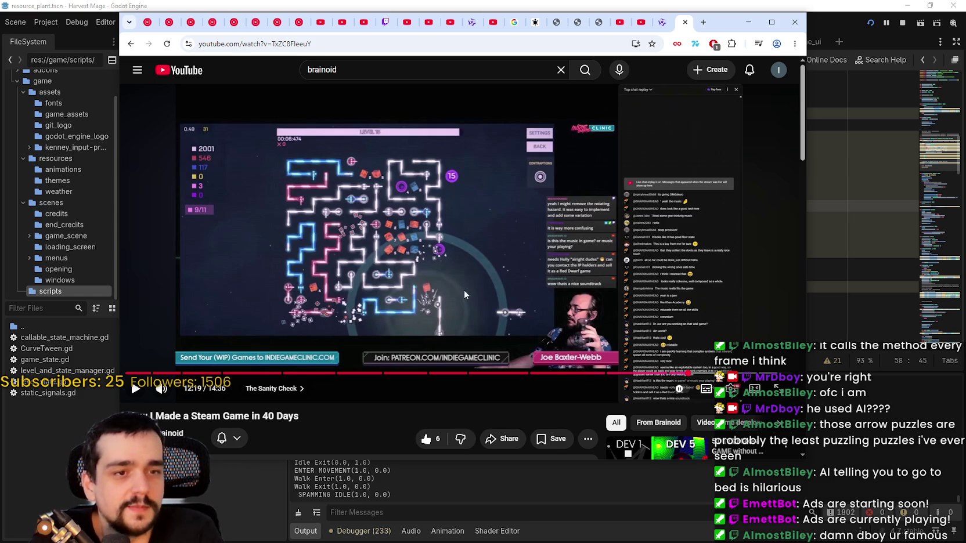
pyautogui.click(480, 182)
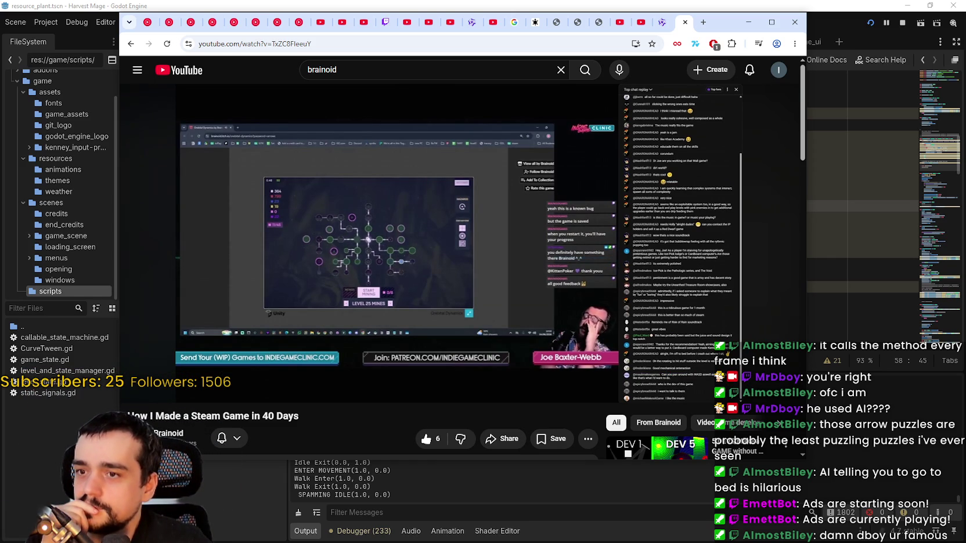
pyautogui.moveTo(292, 284)
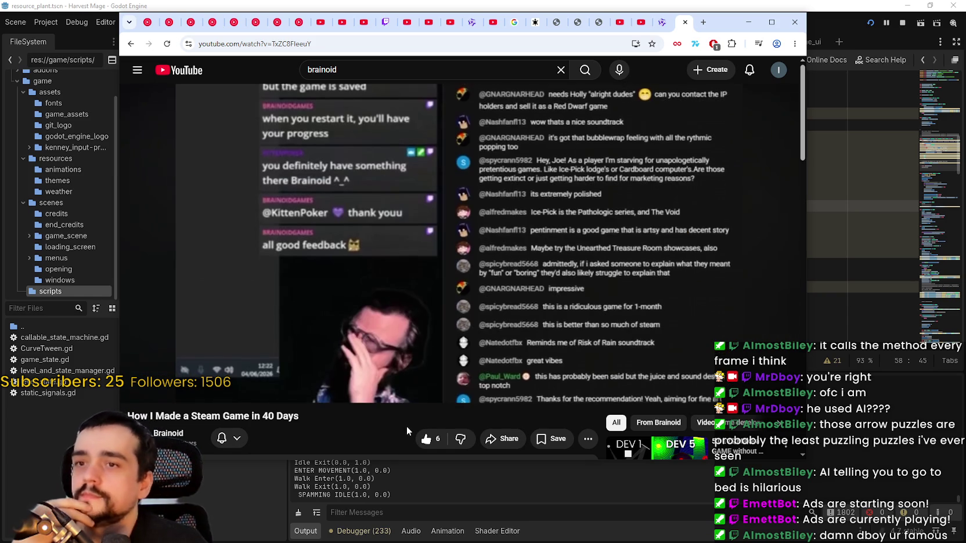
pyautogui.click(460, 235)
# - Seek back to about 12:03, skip ahead thirty seconds, resume, and select the video URL
pyautogui.press('Left')
pyautogui.press('Left')
pyautogui.press('Left')
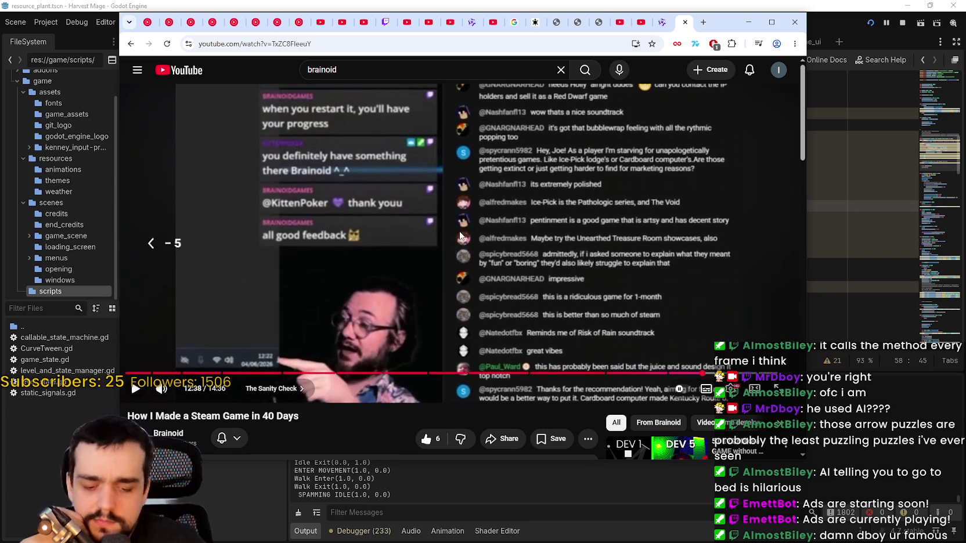
pyautogui.press('Left')
pyautogui.press('Left')
pyautogui.press('Left')
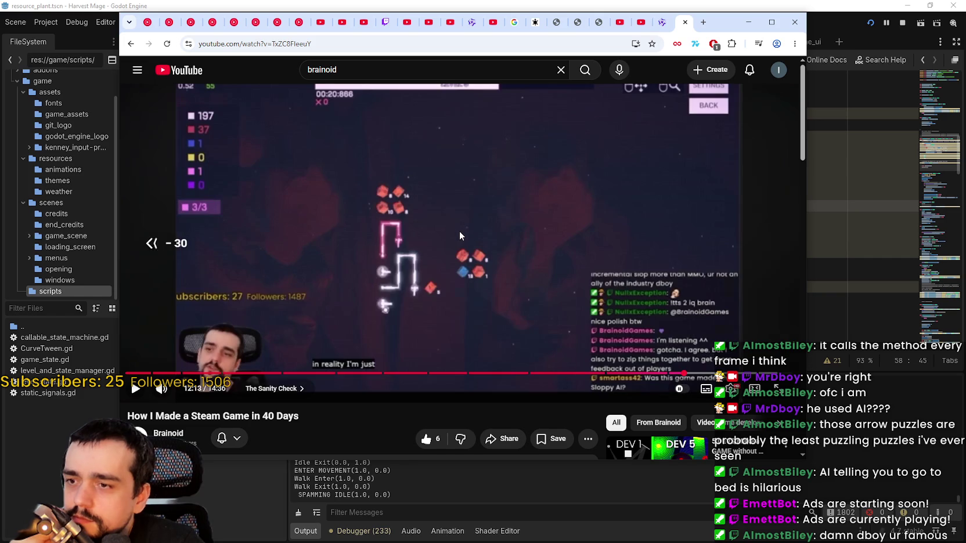
pyautogui.press('Right')
pyautogui.press('Right')
pyautogui.press('Right')
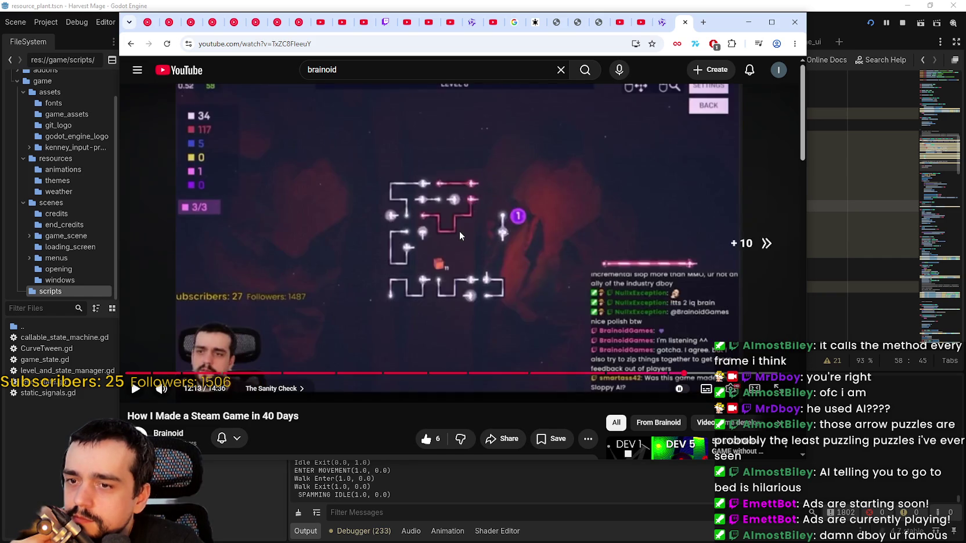
pyautogui.click(455, 197)
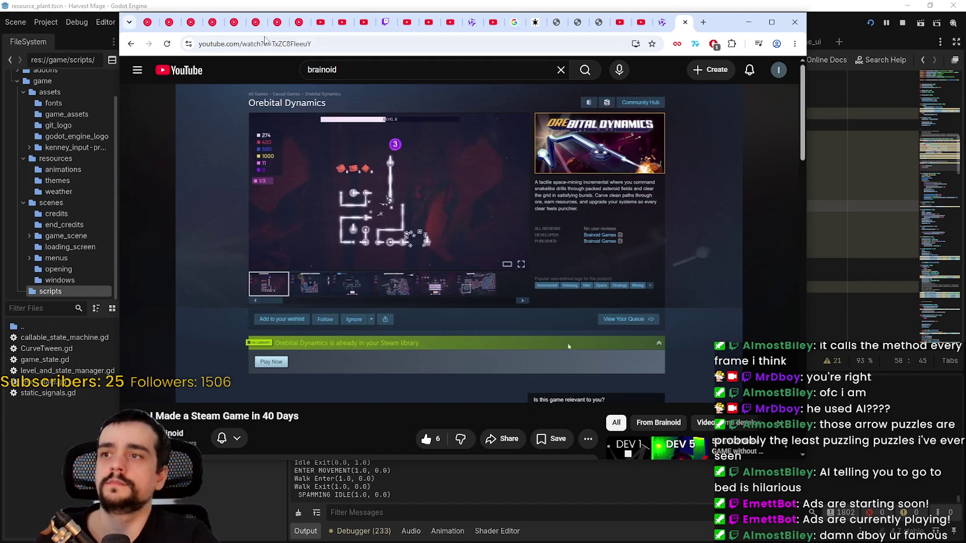
pyautogui.click(251, 44)
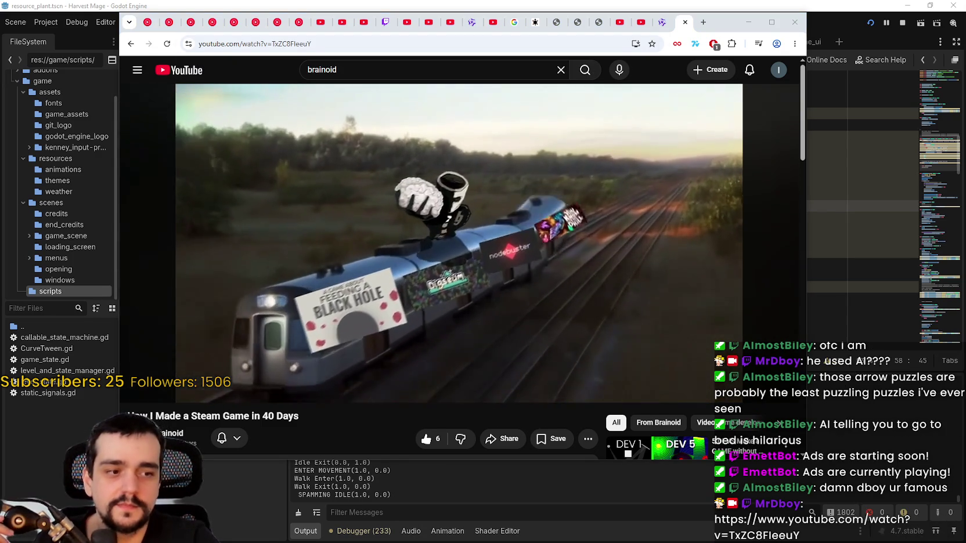
pyautogui.hotkey('alt', 'Tab')
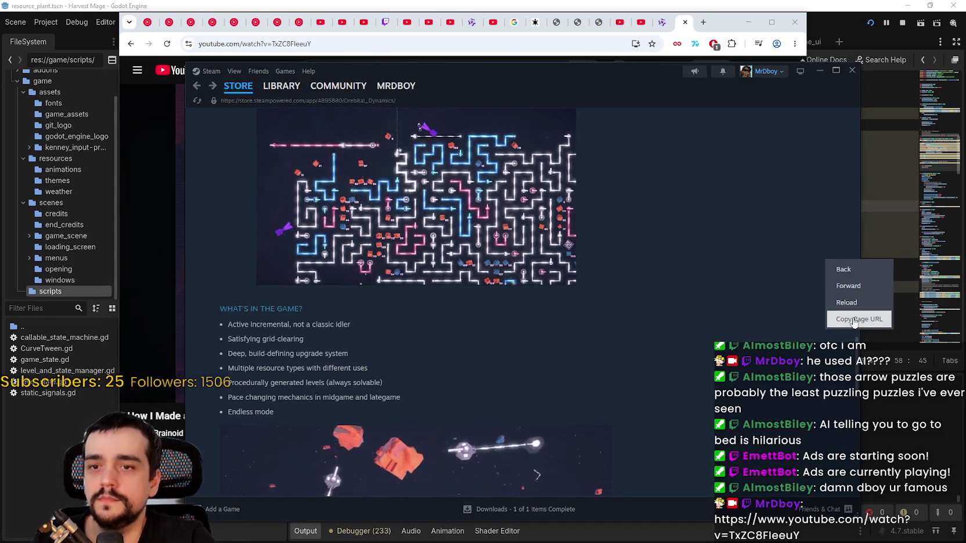
# - Copy the Steam store page URL, then return to YouTube and pause the video
pyautogui.click(859, 319)
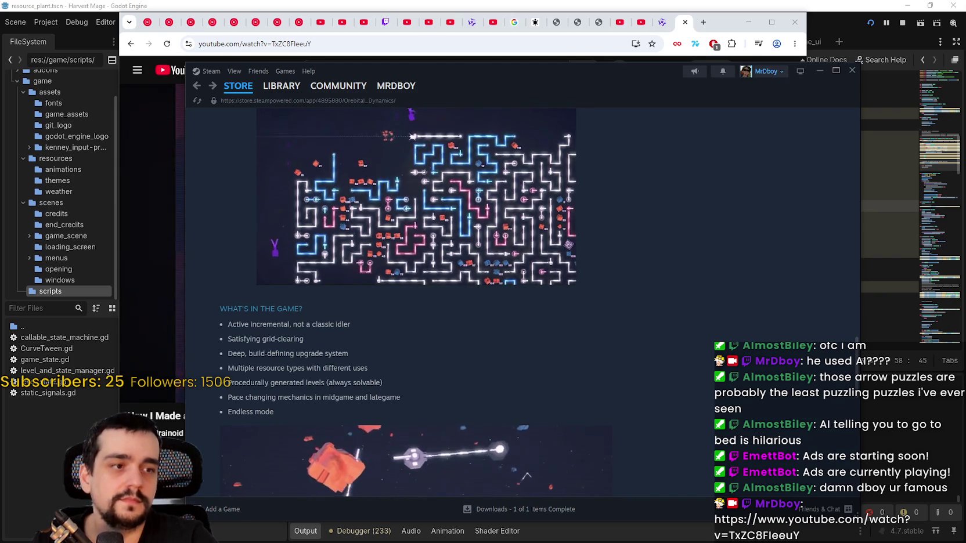
pyautogui.click(151, 254)
pyautogui.click(389, 262)
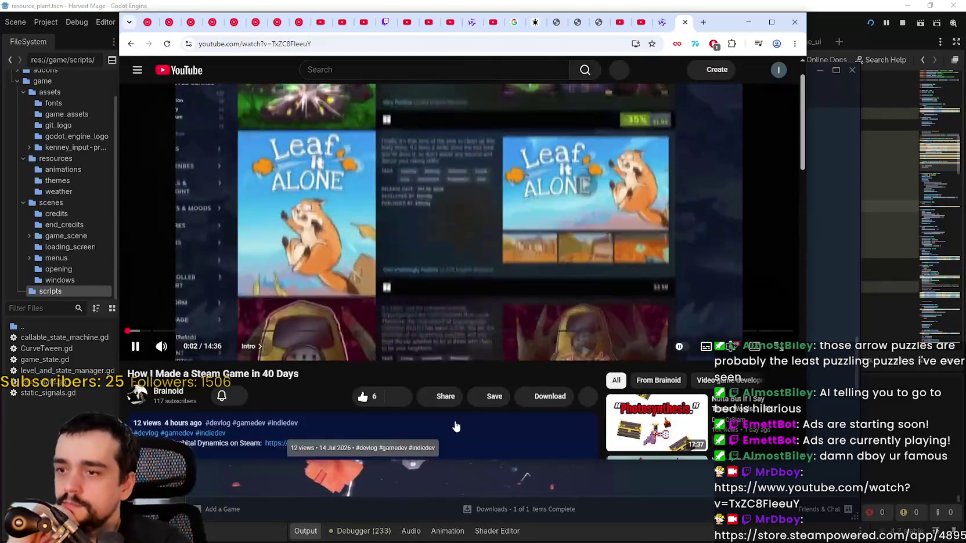
# - Scroll the YouTube page, minimize it to reveal Steam, then switch back to the browser
pyautogui.scroll(-5, 445, 394)
pyautogui.scroll(4, 444, 392)
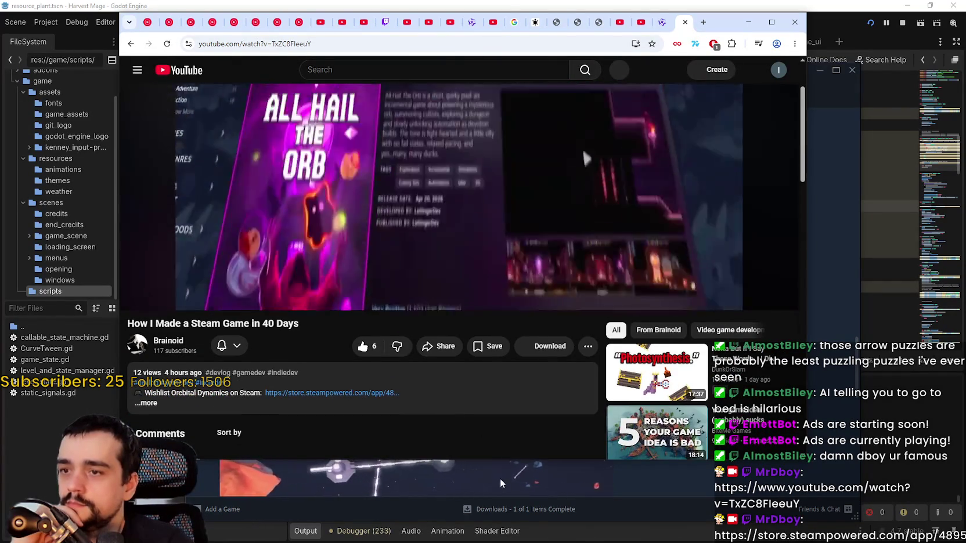
pyautogui.scroll(2, 483, 432)
pyautogui.scroll(-1, 485, 438)
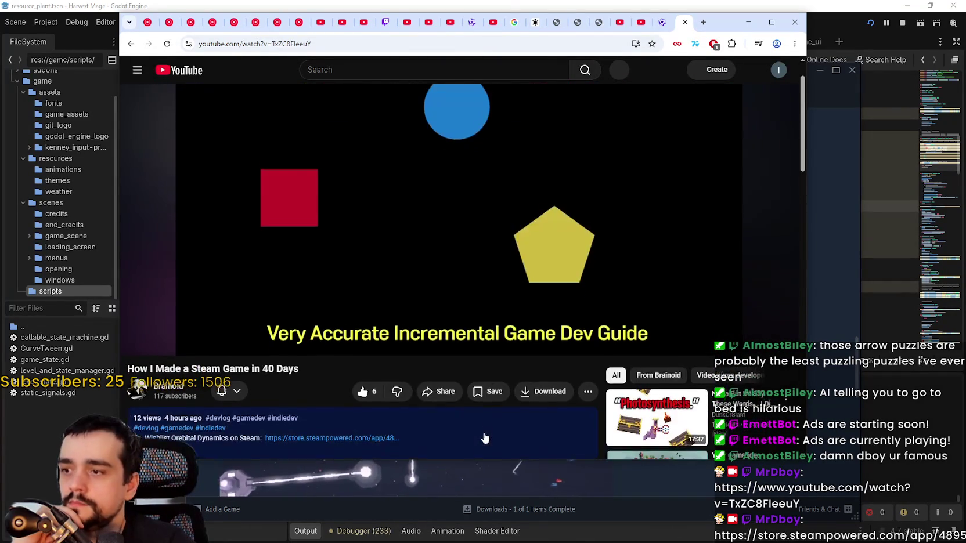
pyautogui.click(749, 22)
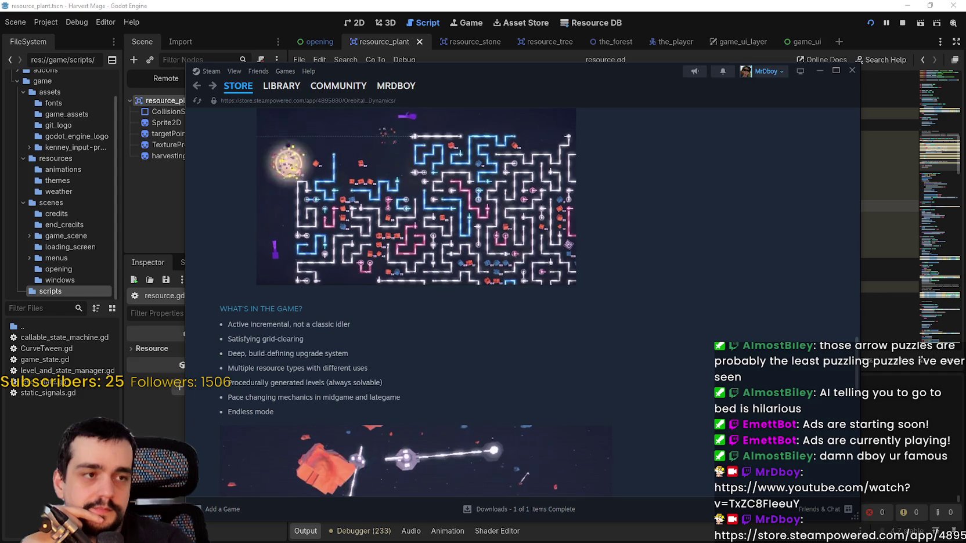
pyautogui.hotkey('alt', 'Tab')
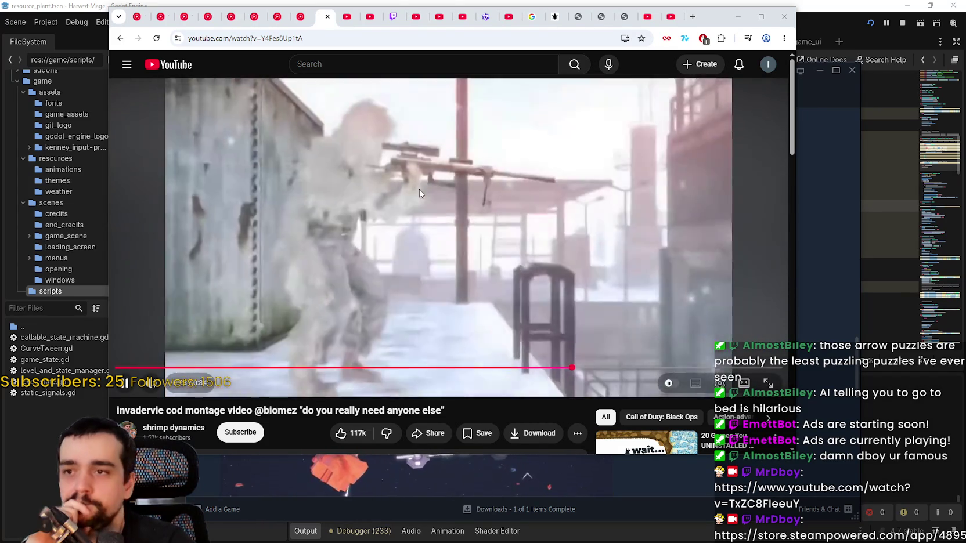
# - Pause the montage, resume U2's 'With Or Without You' on YouTube Music, and minimize the browser
pyautogui.click(419, 191)
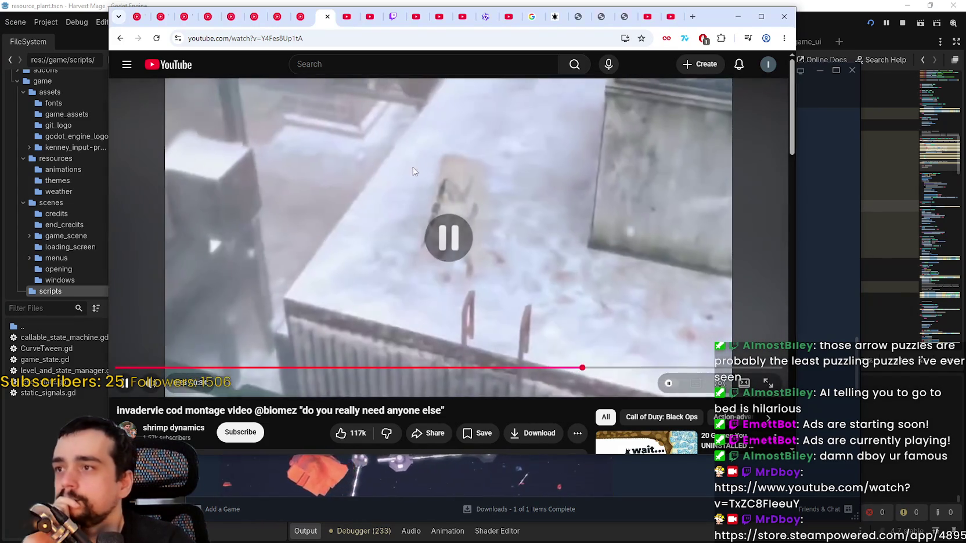
pyautogui.click(151, 16)
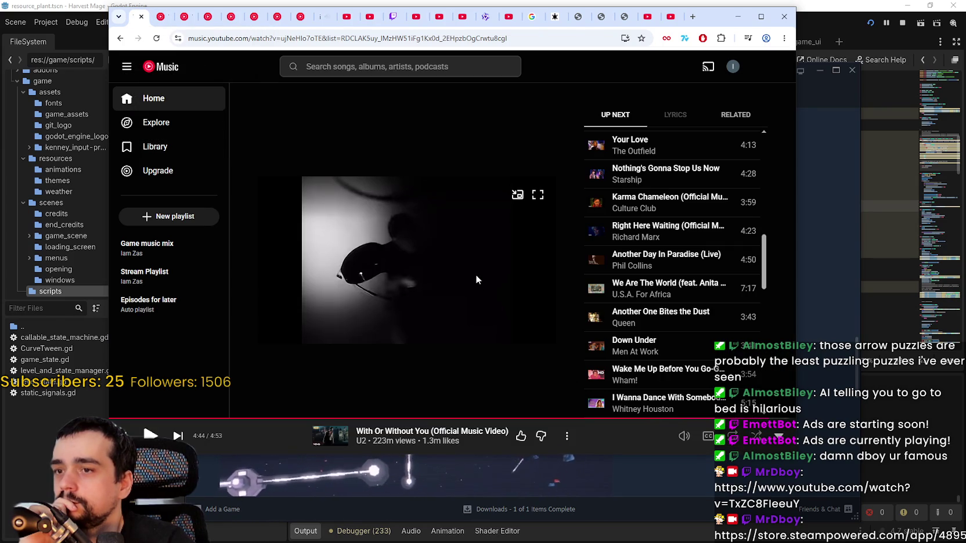
pyautogui.click(445, 250)
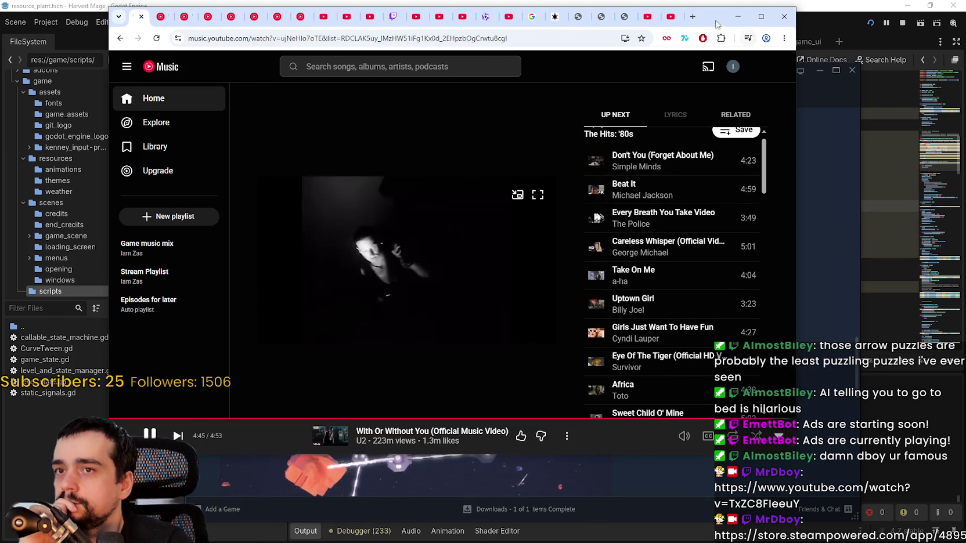
pyautogui.click(737, 16)
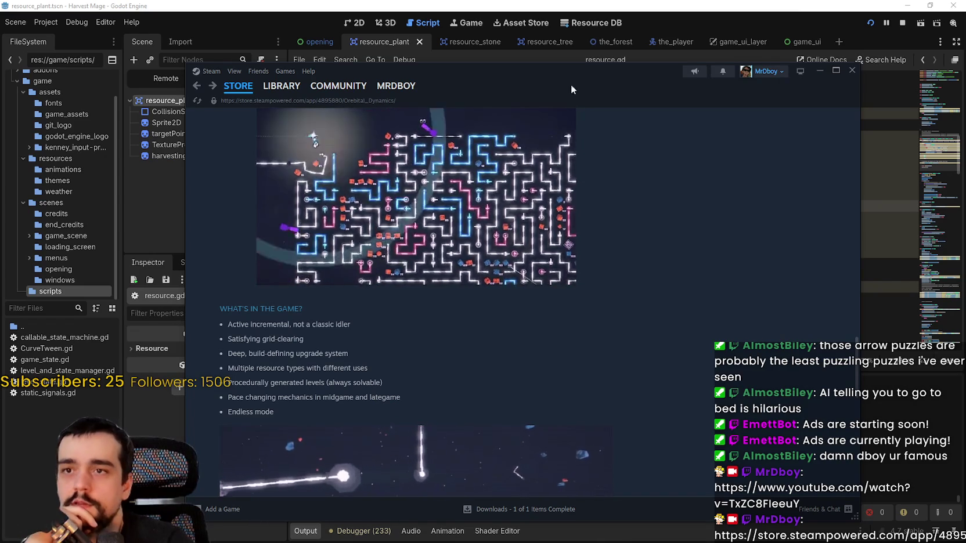
# - Reposition the Steam window, search the store for MR FARMBOY, and open its Community Hub
pyautogui.moveTo(581, 84); pyautogui.dragTo(519, 66)
pyautogui.moveTo(159, 74)
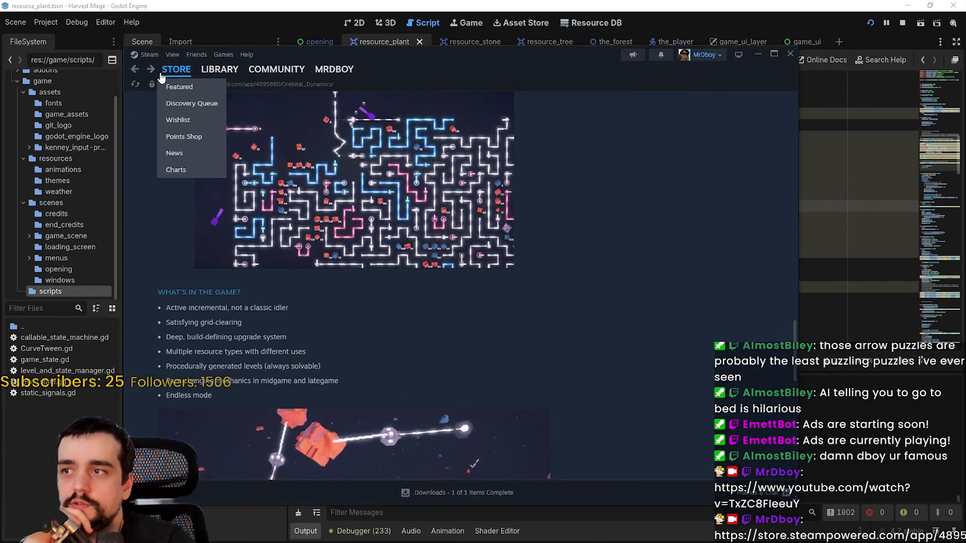
pyautogui.click(181, 70)
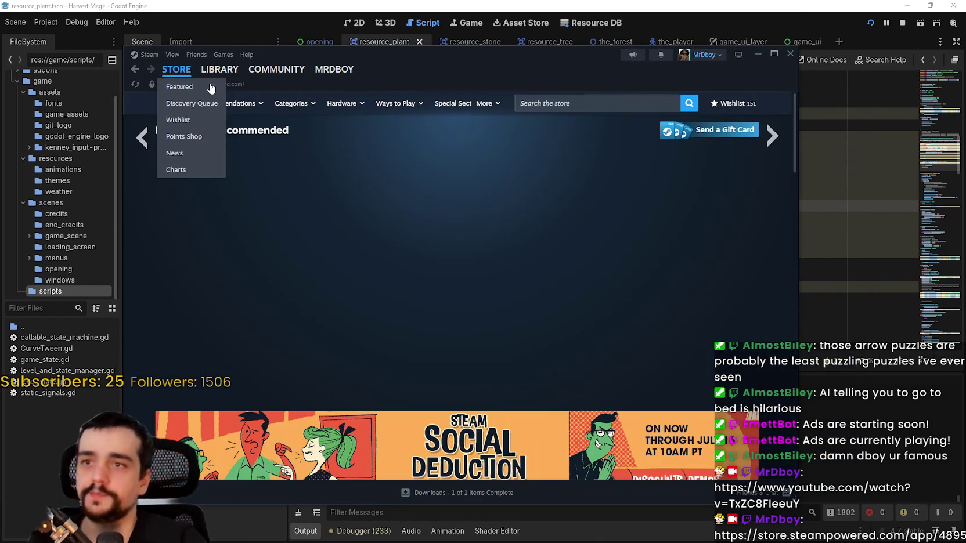
pyautogui.click(561, 103)
pyautogui.write('MR FARM')
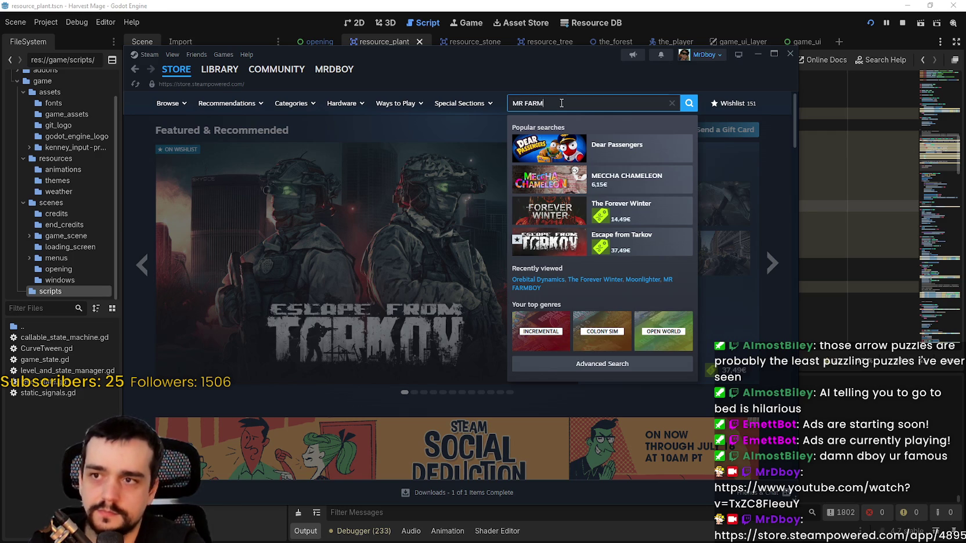
pyautogui.write('BOY')
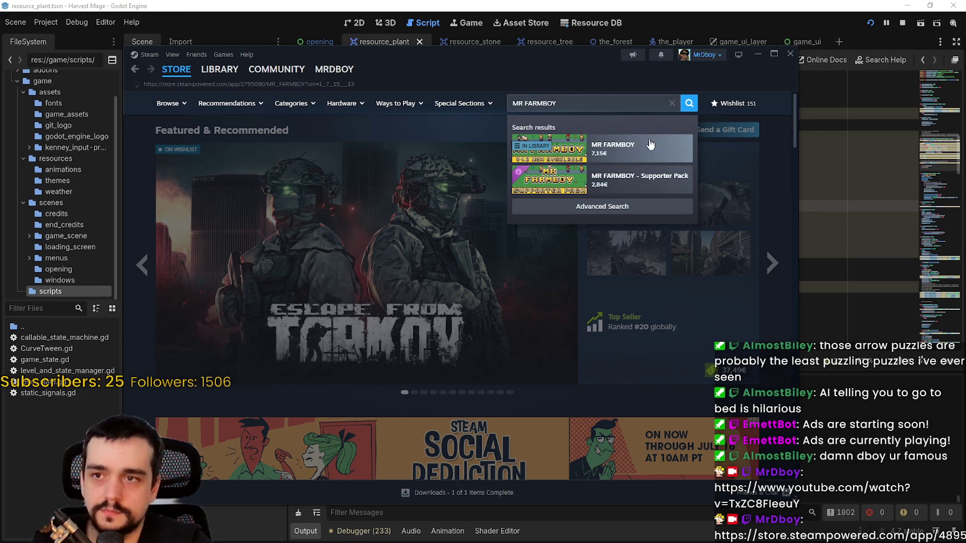
pyautogui.click(638, 149)
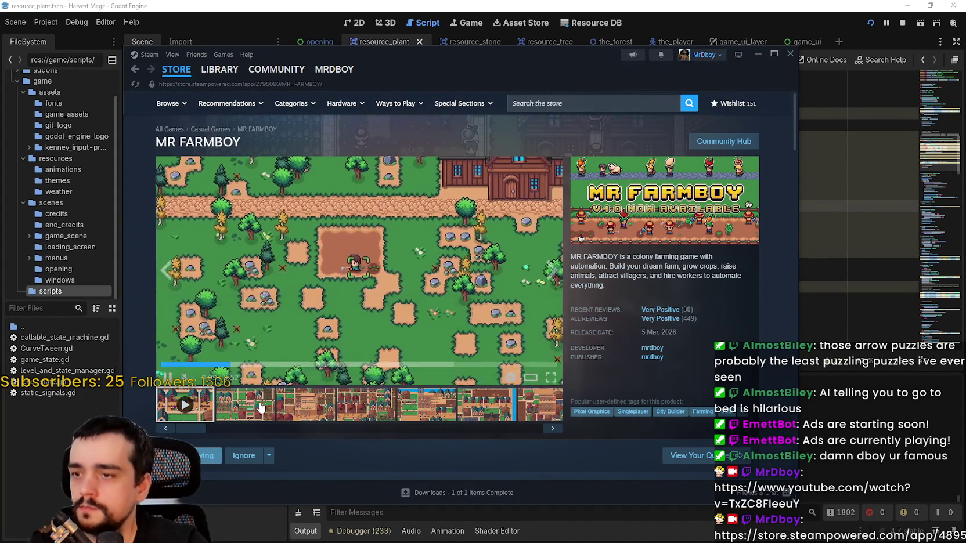
pyautogui.click(660, 319)
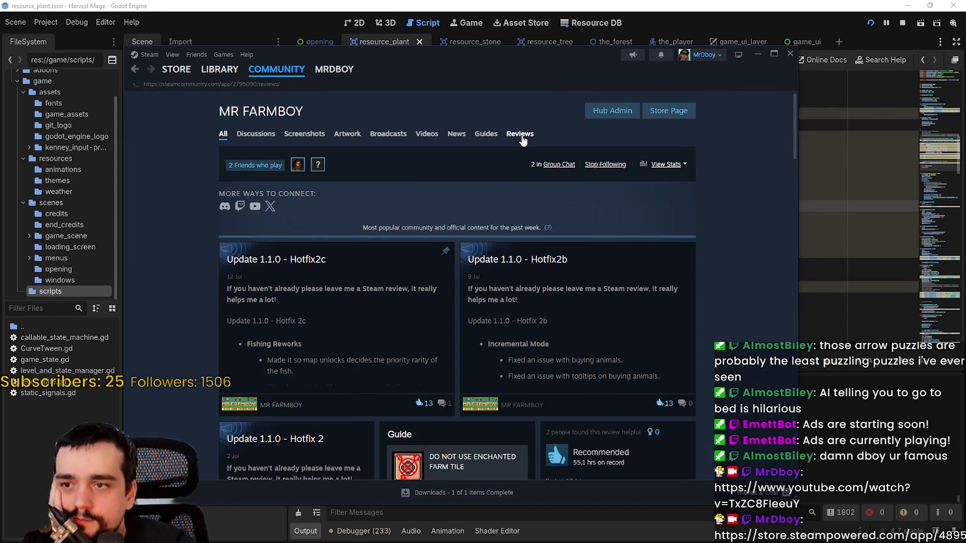
# - Show MR FARMBOY reviews in all languages, sorted by most recent
pyautogui.click(533, 160)
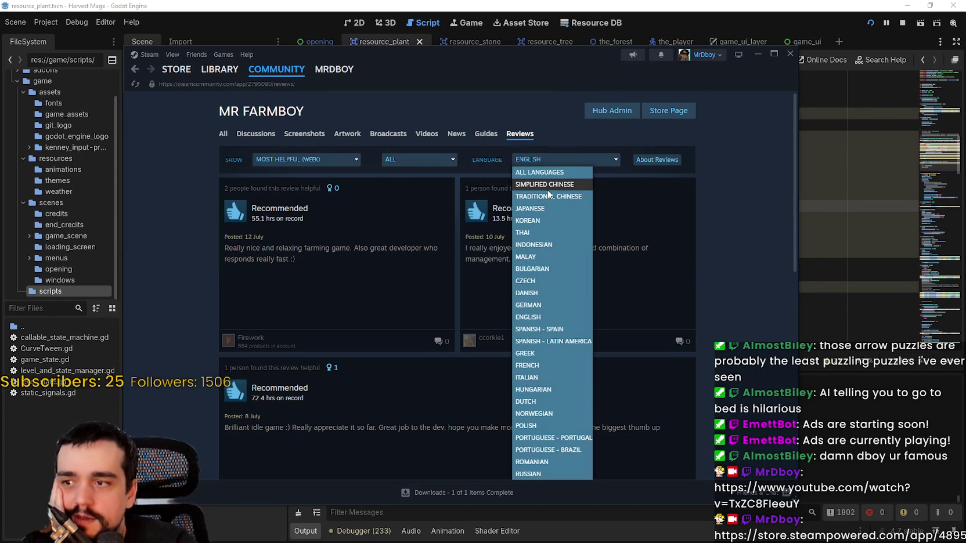
pyautogui.click(535, 173)
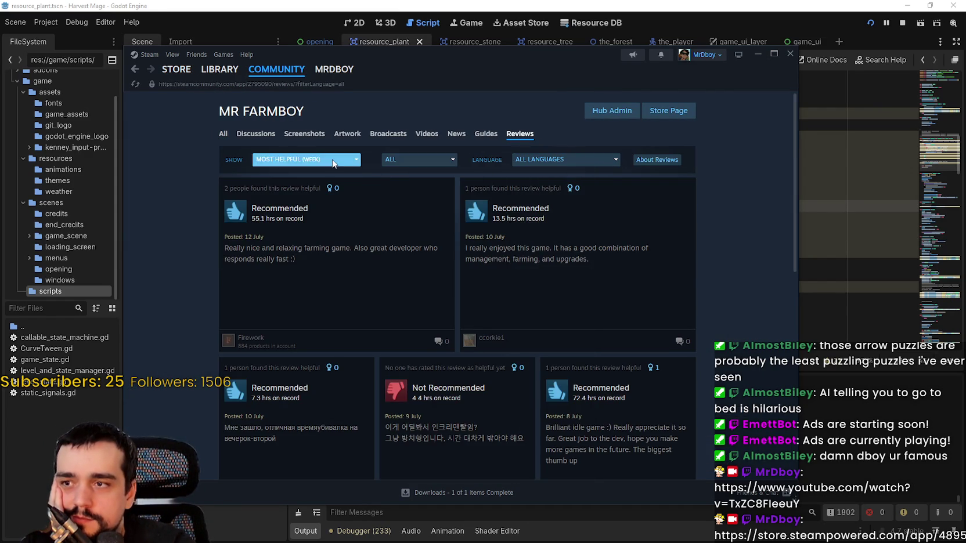
pyautogui.click(306, 159)
pyautogui.click(309, 257)
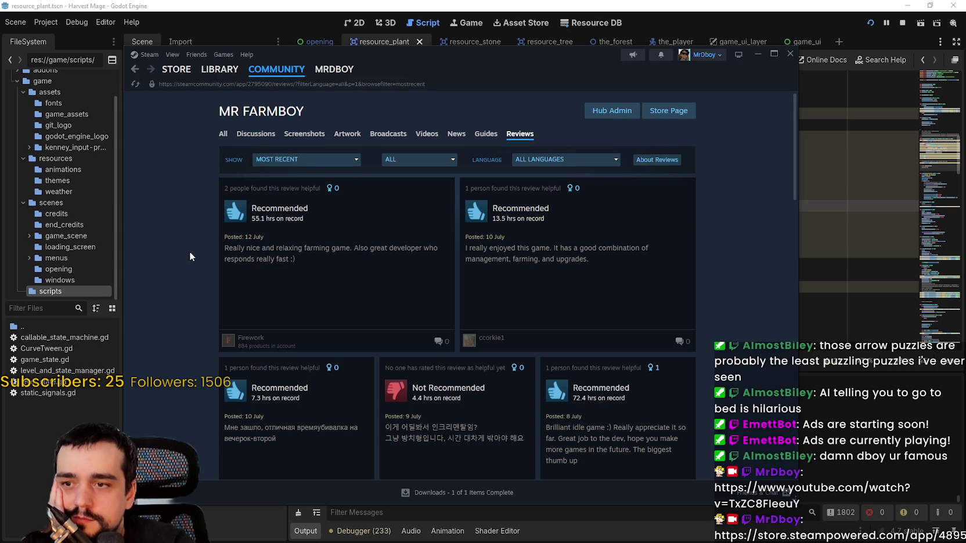
# - Scroll the reviews and open the full Not Recommended review about linear progression
pyautogui.scroll(-3, 191, 251)
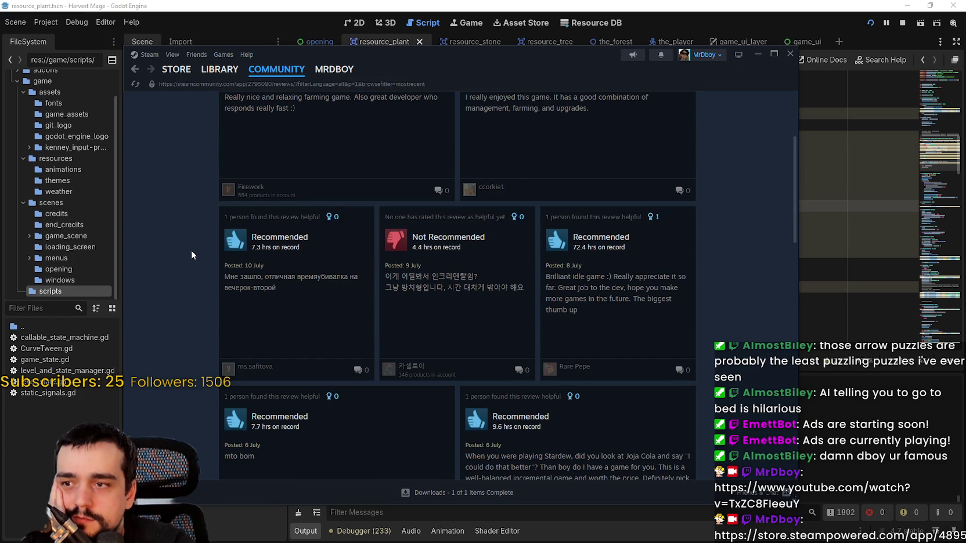
pyautogui.scroll(-5, 192, 251)
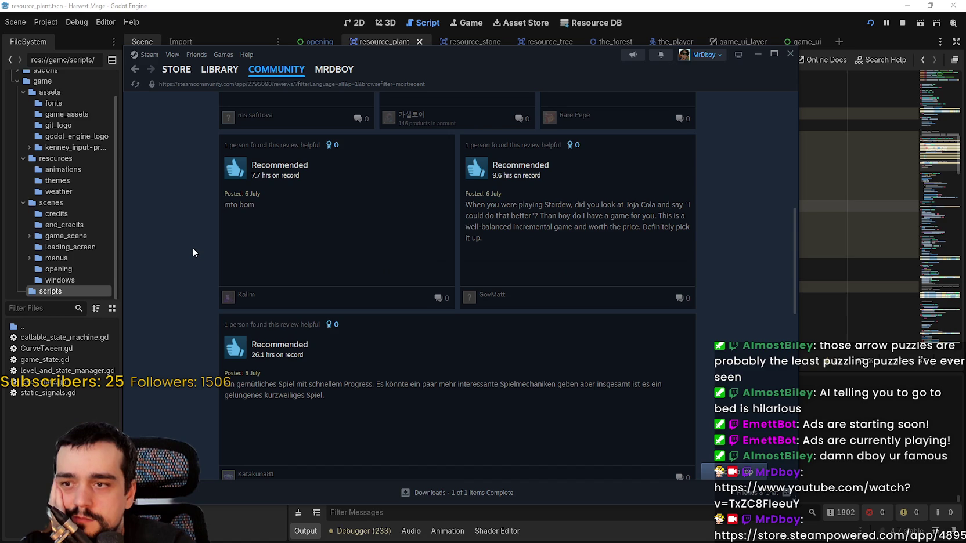
pyautogui.scroll(6, 193, 248)
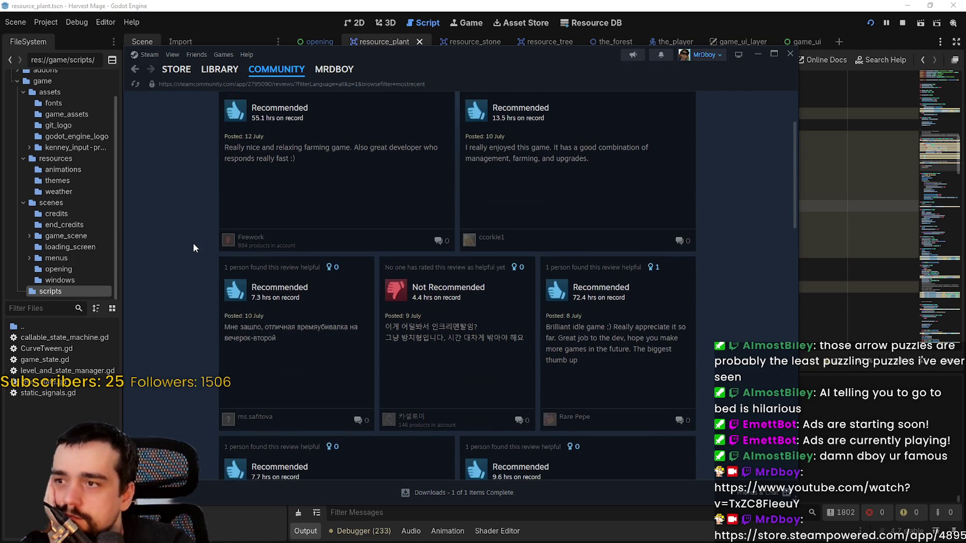
pyautogui.scroll(-6, 198, 248)
pyautogui.scroll(-5, 200, 248)
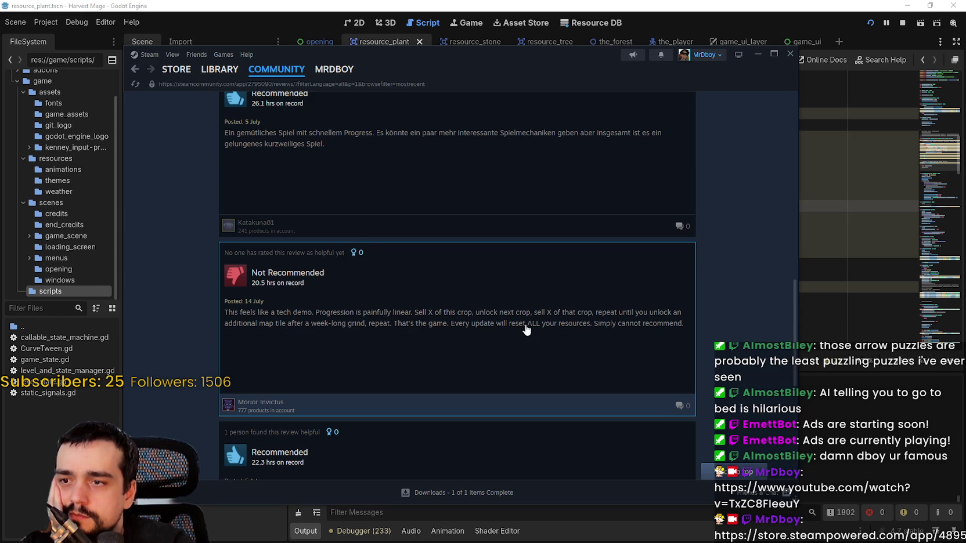
pyautogui.scroll(-1, 691, 334)
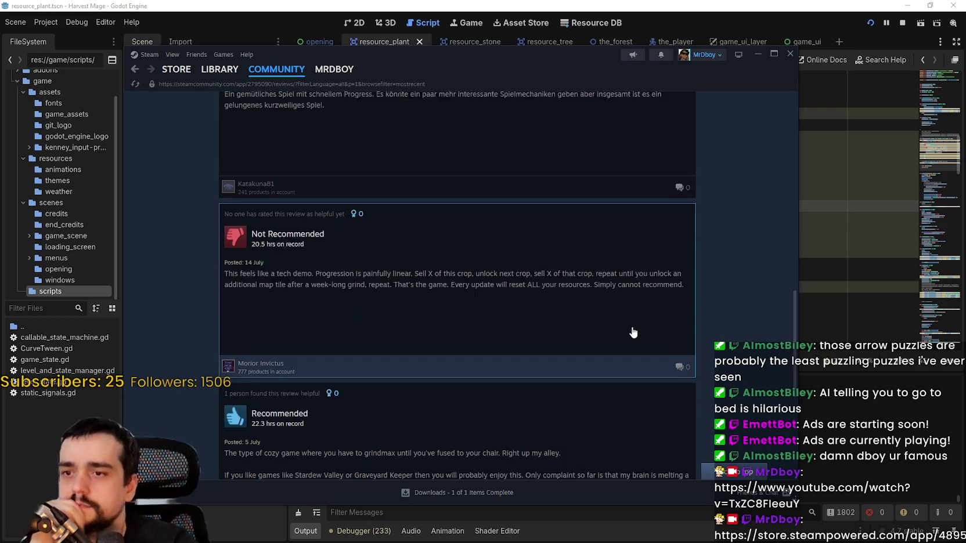
pyautogui.scroll(1, 691, 334)
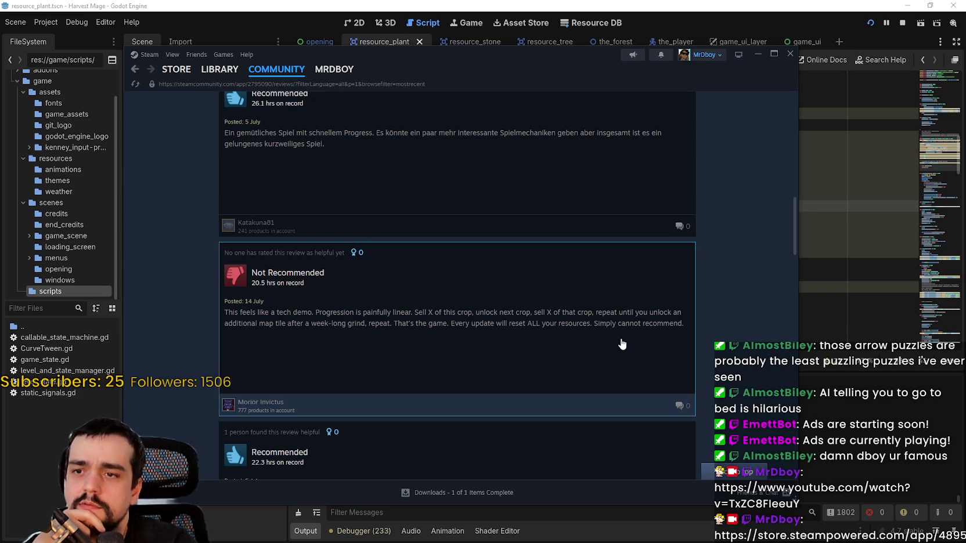
pyautogui.click(621, 343)
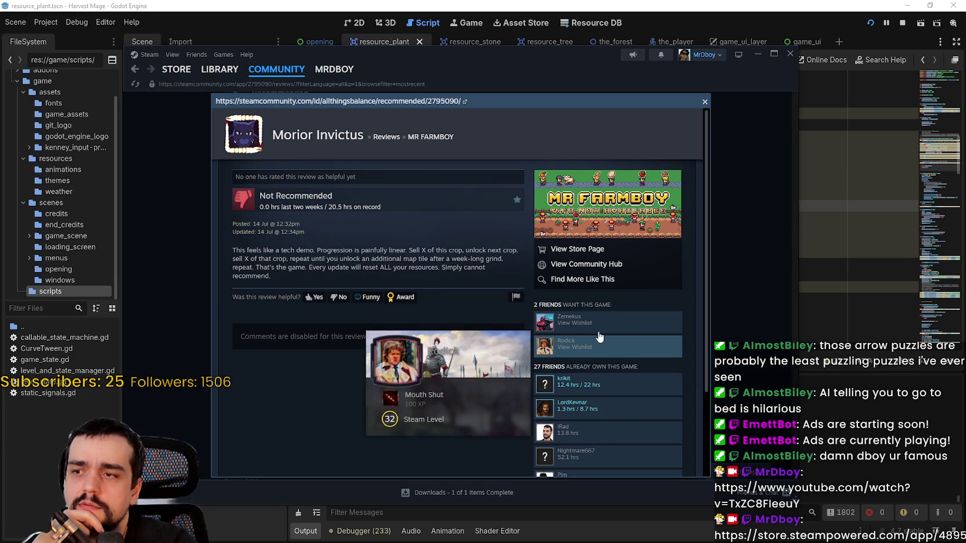
# - Read through the negative review, then close its overlay to return to the reviewer's profile
pyautogui.moveTo(237, 247)
pyautogui.mouseDown()
pyautogui.moveTo(258, 278)
pyautogui.moveTo(325, 264)
pyautogui.moveTo(240, 249)
pyautogui.mouseUp()
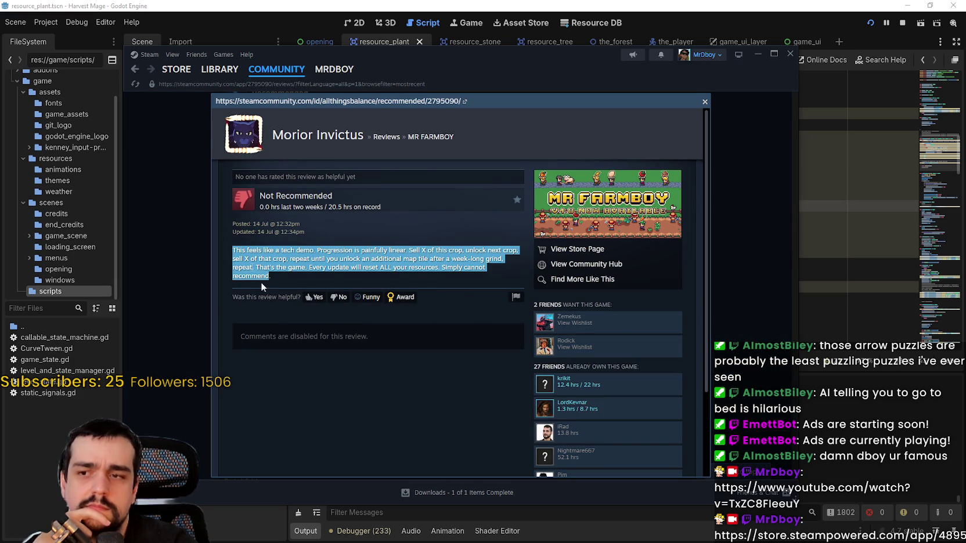
pyautogui.click(344, 430)
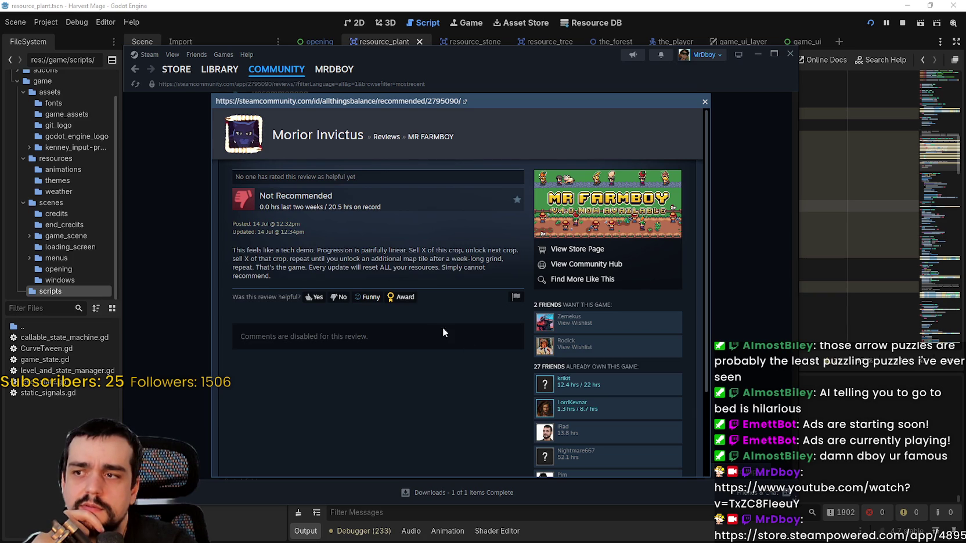
pyautogui.scroll(-1, 581, 386)
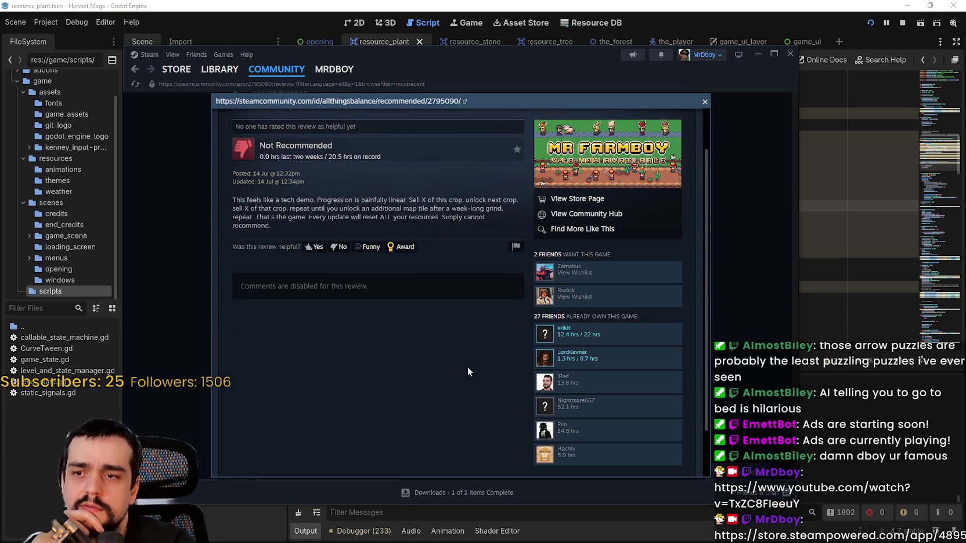
pyautogui.scroll(1, 585, 395)
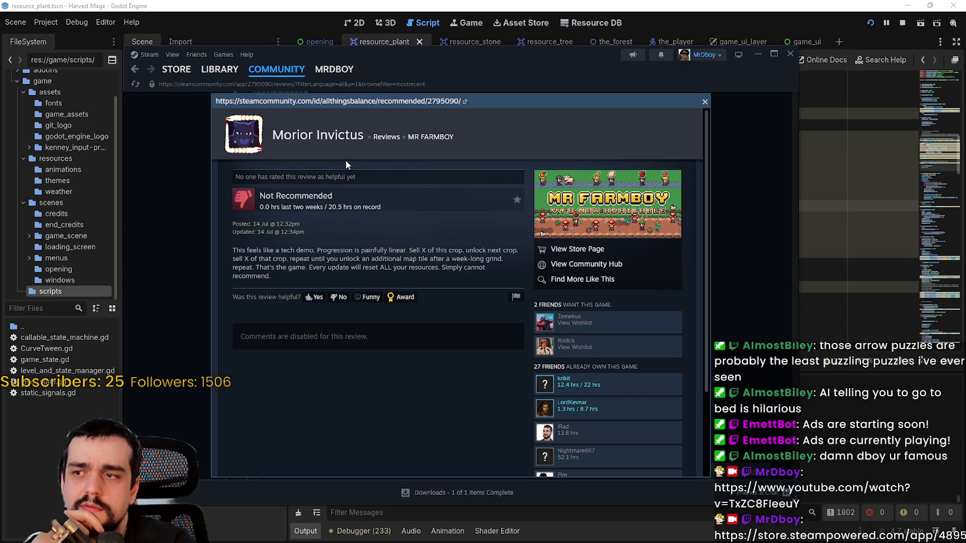
pyautogui.scroll(-2, 610, 412)
pyautogui.scroll(2, 581, 430)
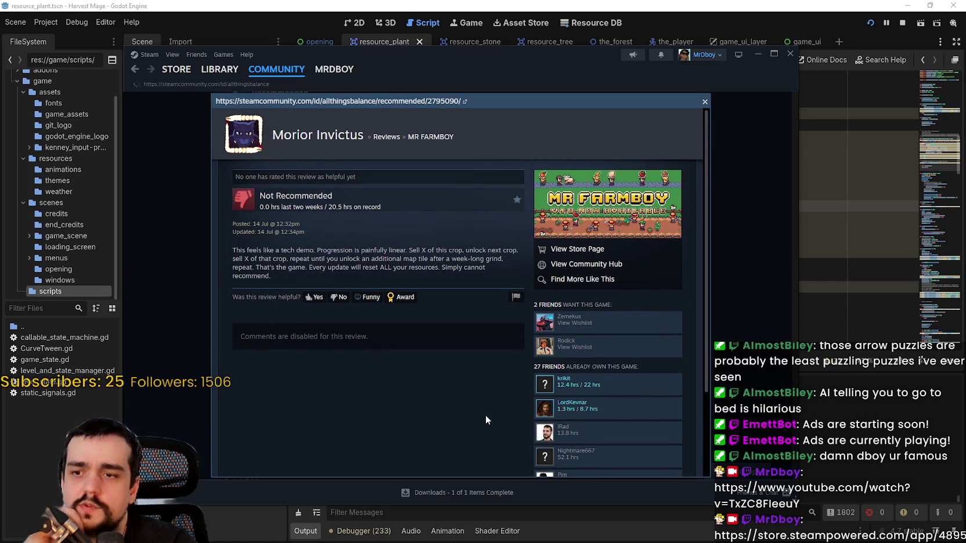
pyautogui.press('Escape')
# - Open the reviewer's All Recently Played list showing 18 recent titles and browse it
pyautogui.scroll(-10, 459, 395)
pyautogui.scroll(-8, 445, 380)
pyautogui.scroll(-5, 601, 370)
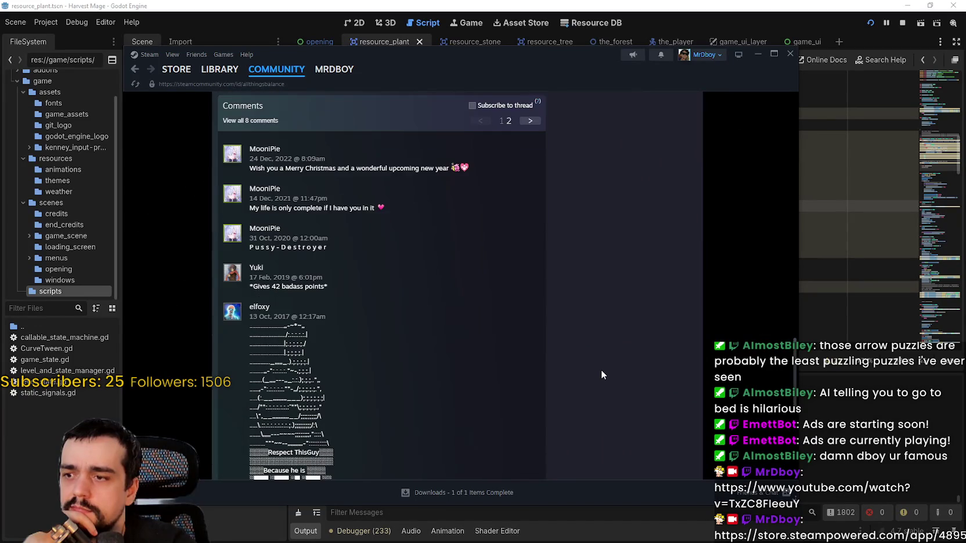
pyautogui.scroll(9, 601, 370)
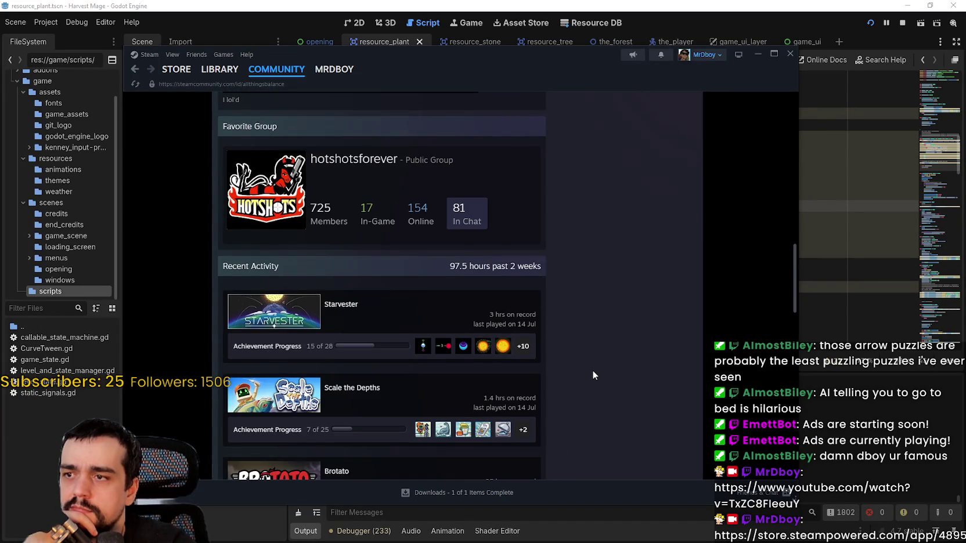
pyautogui.scroll(-3, 593, 372)
pyautogui.click(452, 396)
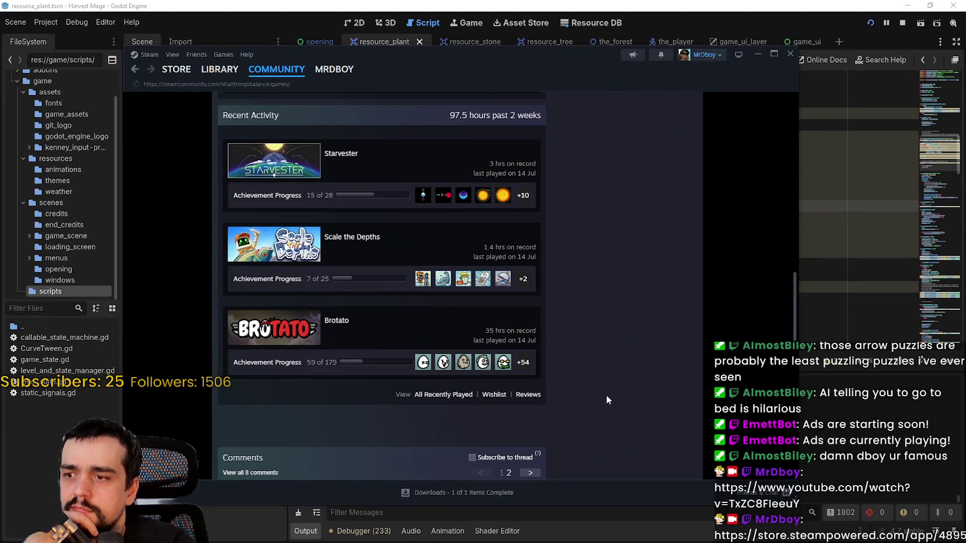
pyautogui.scroll(-14, 516, 340)
pyautogui.scroll(-4, 517, 340)
pyautogui.scroll(6, 515, 333)
pyautogui.scroll(12, 513, 332)
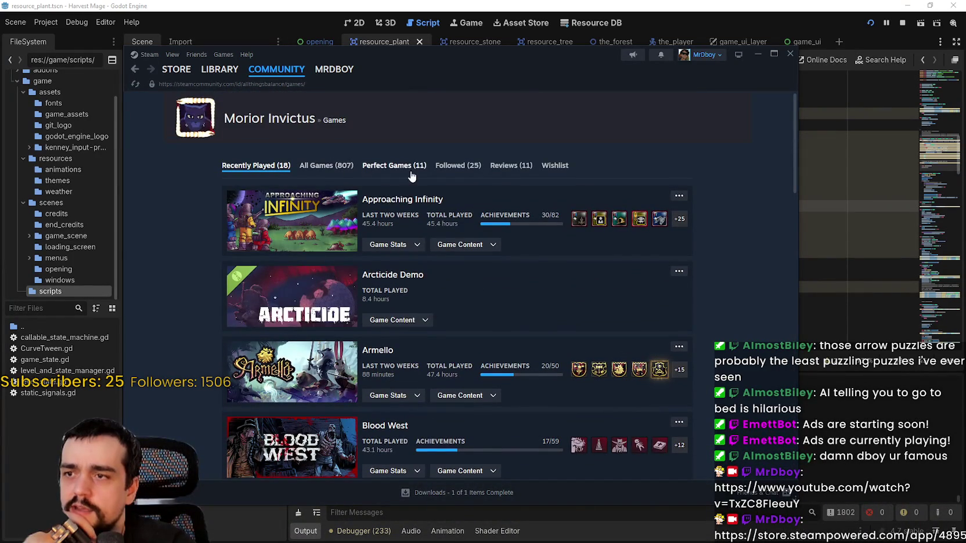
# - List all 807 of the reviewer's games and filter them to 'MR FARMBOY'
pyautogui.click(314, 165)
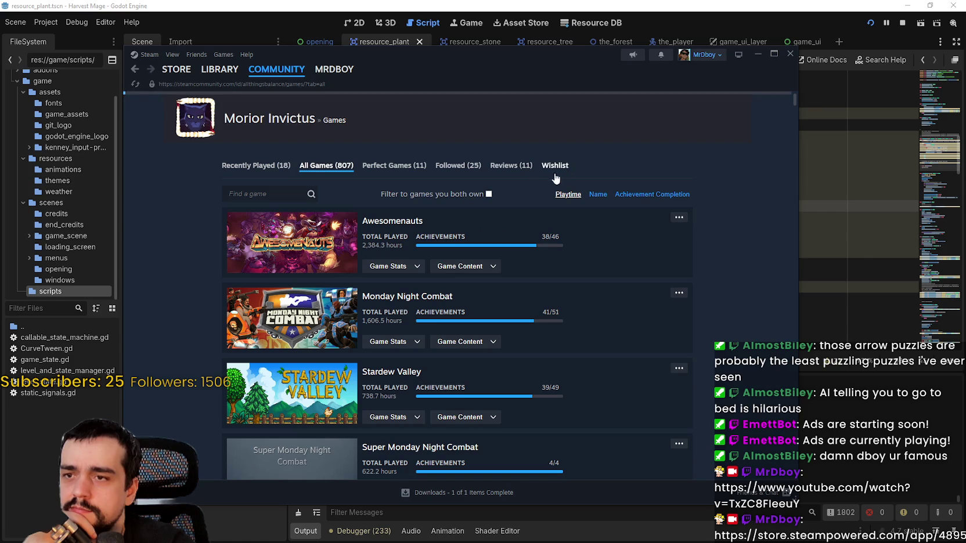
pyautogui.click(277, 196)
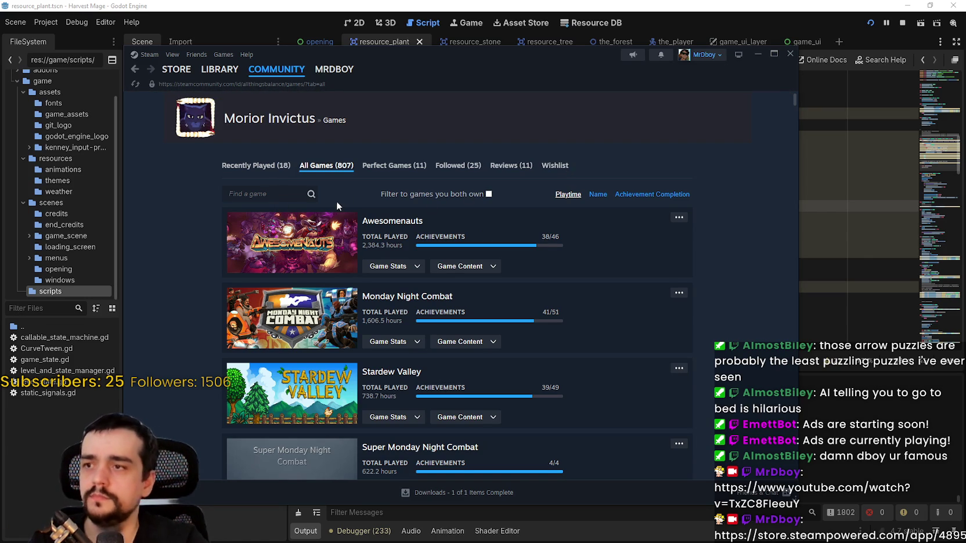
pyautogui.write('MR FARM')
pyautogui.click(311, 194)
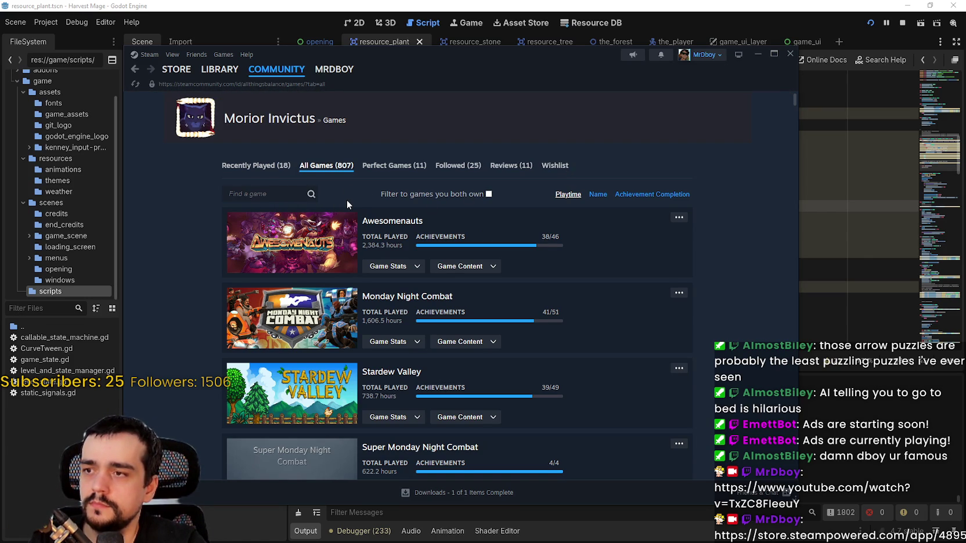
pyautogui.write('M')
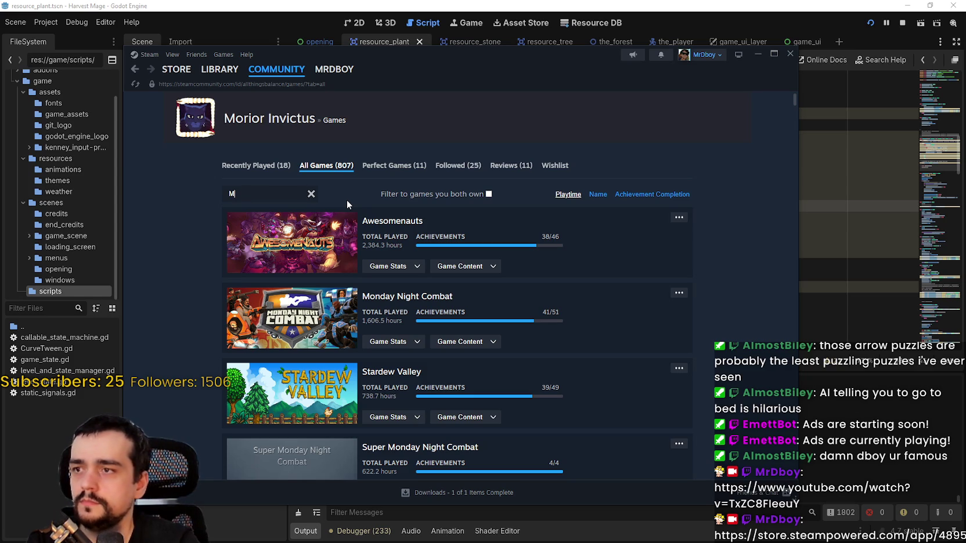
pyautogui.write('R F')
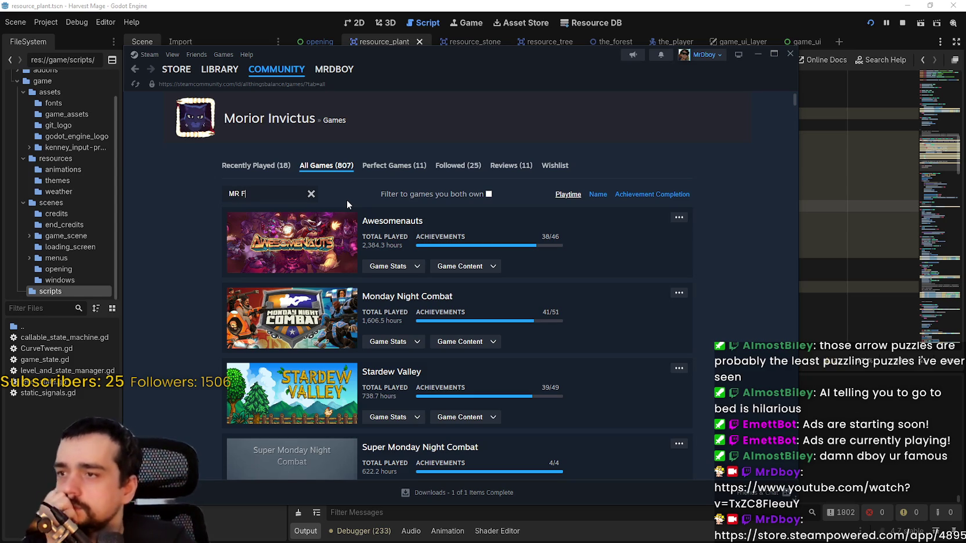
pyautogui.write('ARMBOY')
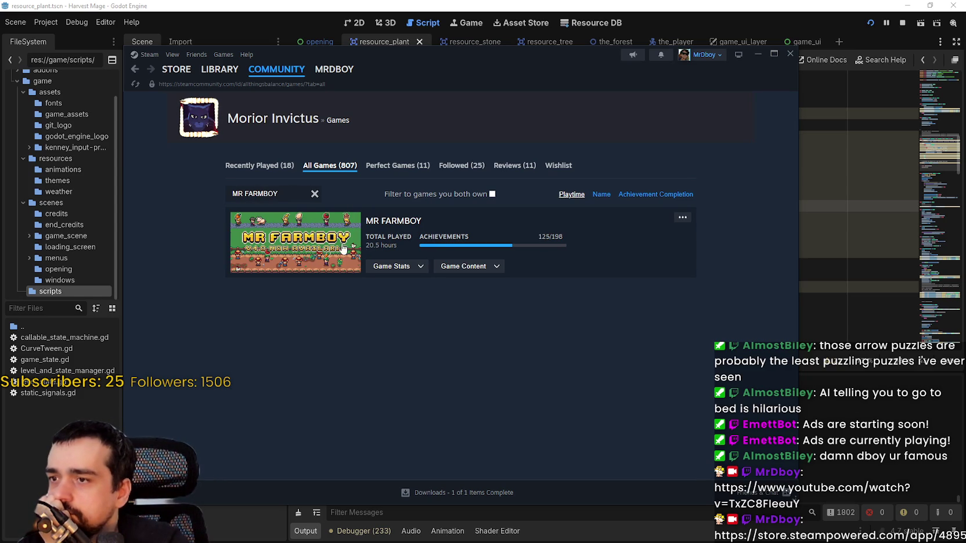
# - Open the reviewer's own MR FARMBOY achievements from its stats menu
pyautogui.click(463, 267)
pyautogui.click(406, 270)
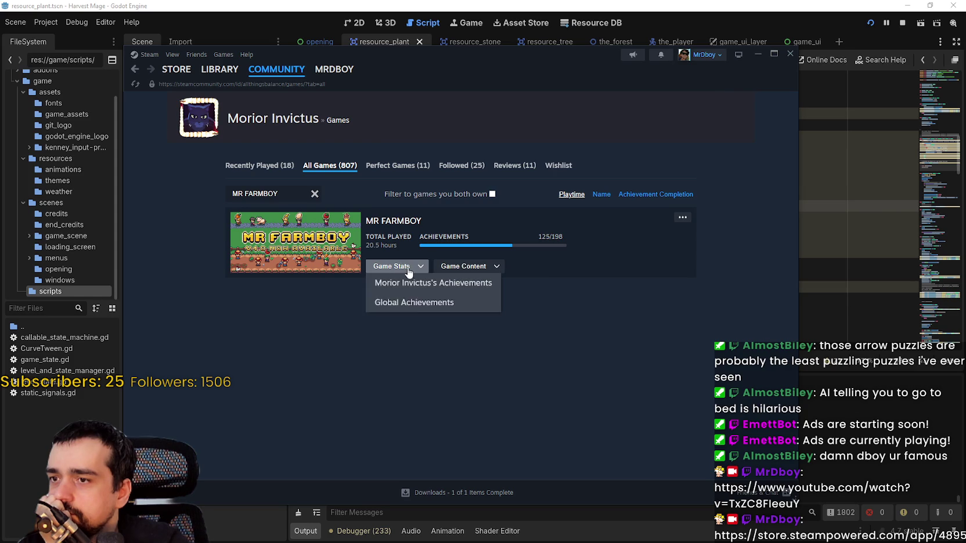
pyautogui.click(432, 283)
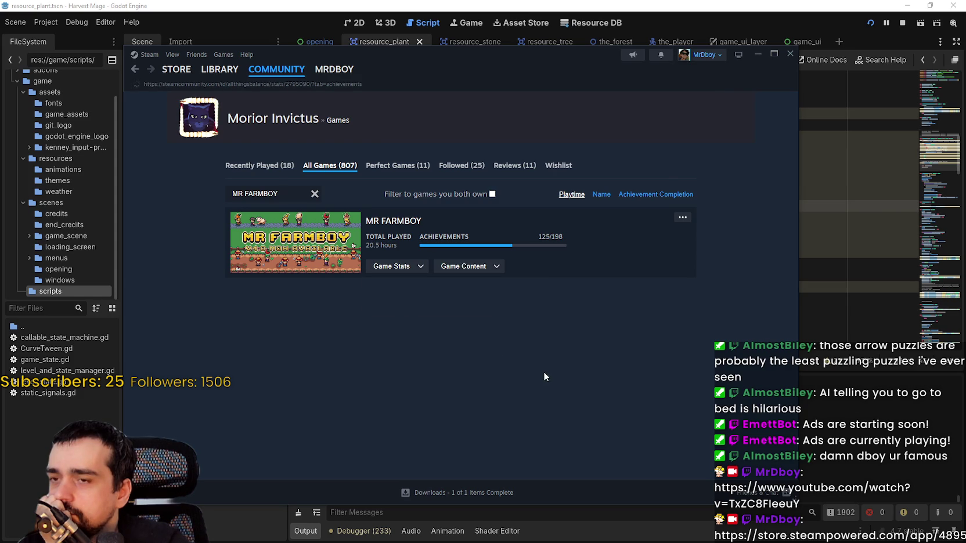
# - Browse the reviewer's MR FARMBOY achievements, glance at its Store page, then return
pyautogui.scroll(-5, 732, 314)
pyautogui.scroll(-5, 730, 323)
pyautogui.scroll(-10, 727, 327)
pyautogui.moveTo(794, 164); pyautogui.dragTo(792, 326)
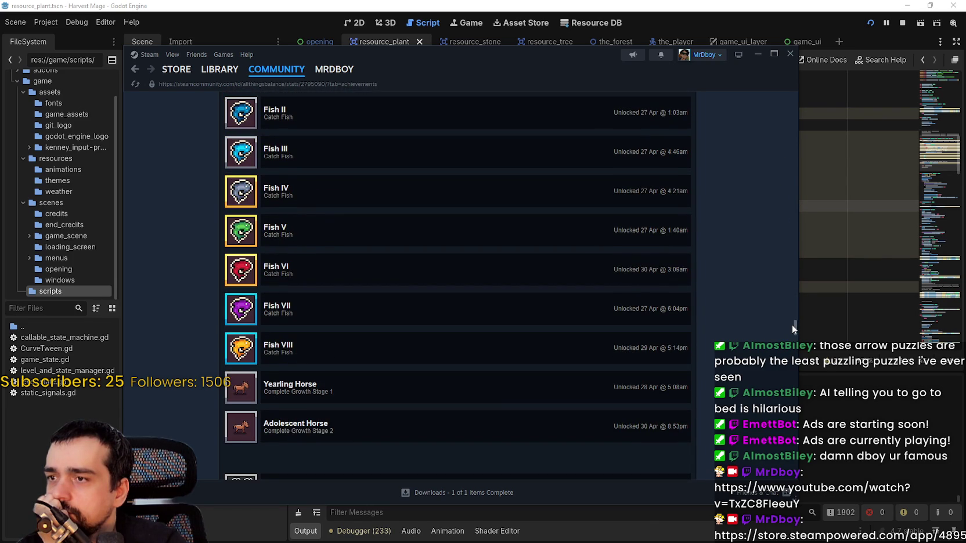
pyautogui.moveTo(792, 325); pyautogui.dragTo(778, 486)
pyautogui.click(176, 74)
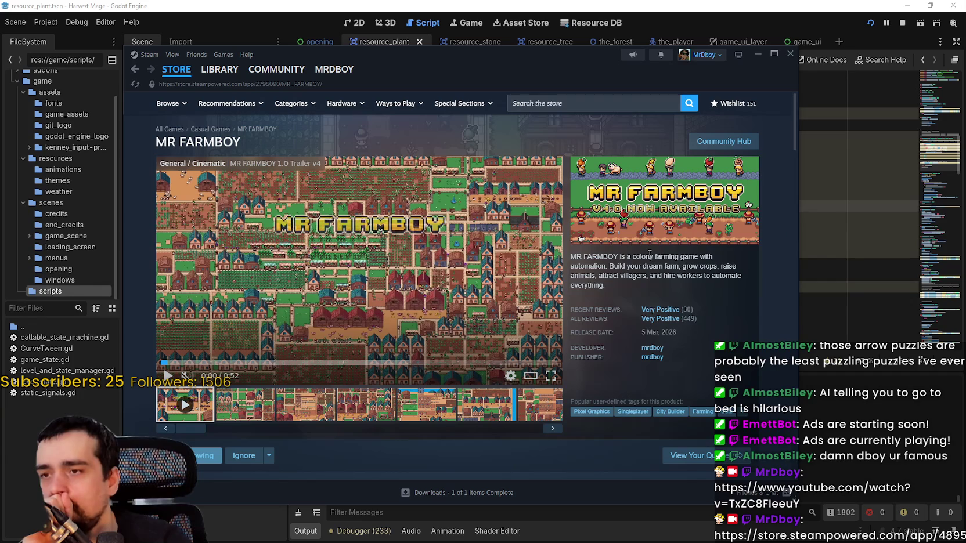
pyautogui.click(134, 69)
# - Scroll back up the achievement list and show MR FARMBOY in the game library
pyautogui.scroll(10, 540, 366)
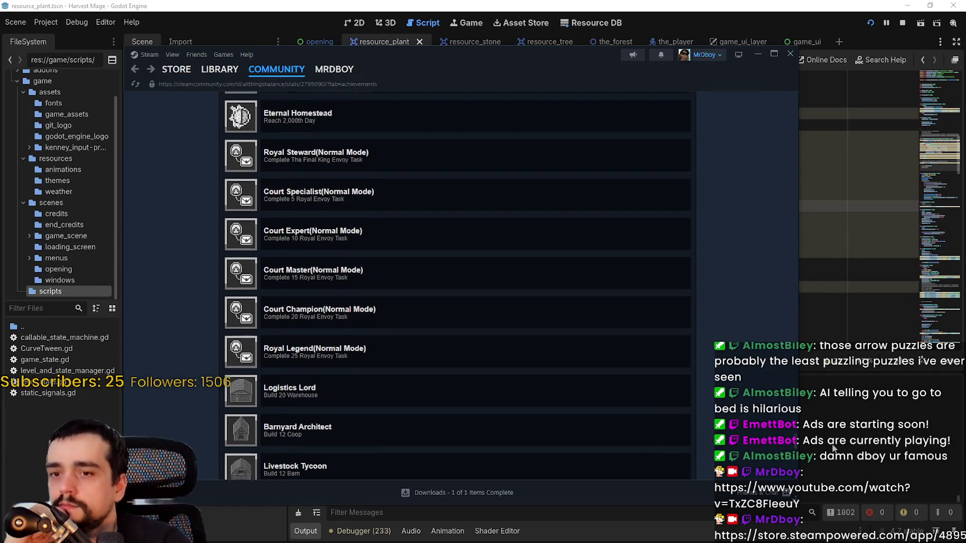
pyautogui.moveTo(799, 445); pyautogui.dragTo(779, 389)
pyautogui.moveTo(779, 436)
pyautogui.mouseDown()
pyautogui.moveTo(775, 293)
pyautogui.moveTo(797, 202)
pyautogui.moveTo(790, 145)
pyautogui.moveTo(809, 87)
pyautogui.mouseUp()
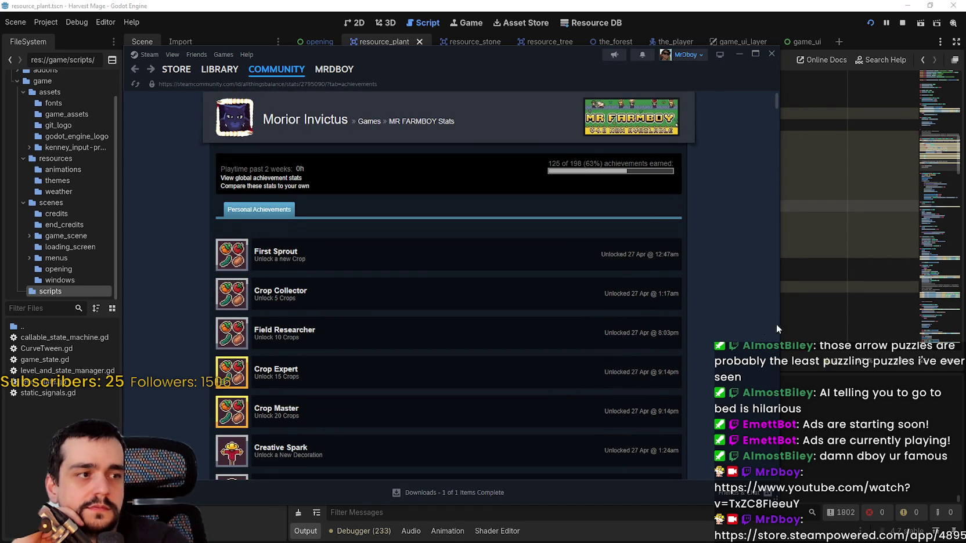
pyautogui.moveTo(776, 103)
pyautogui.mouseDown()
pyautogui.moveTo(762, 236)
pyautogui.moveTo(768, 351)
pyautogui.moveTo(767, 89)
pyautogui.moveTo(736, 493)
pyautogui.moveTo(720, 63)
pyautogui.mouseUp()
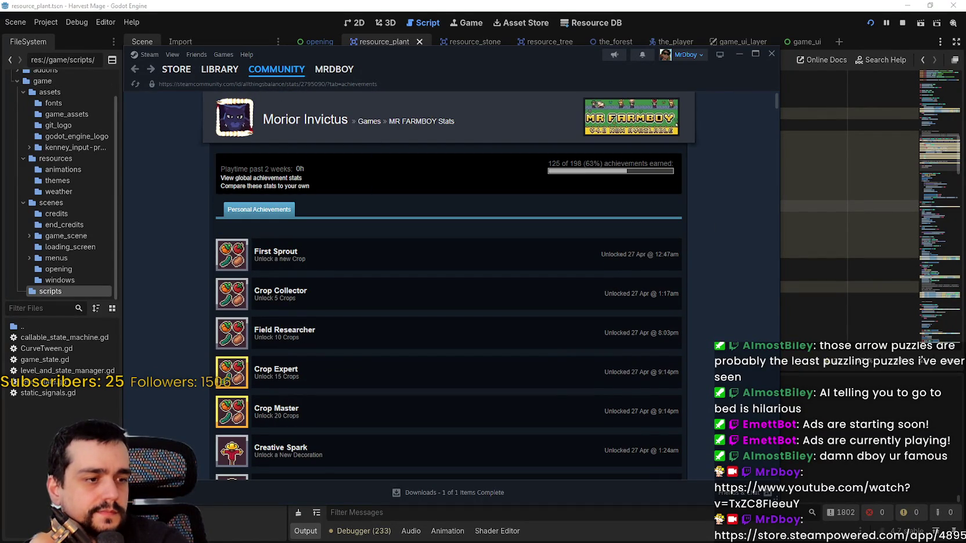
pyautogui.click(219, 69)
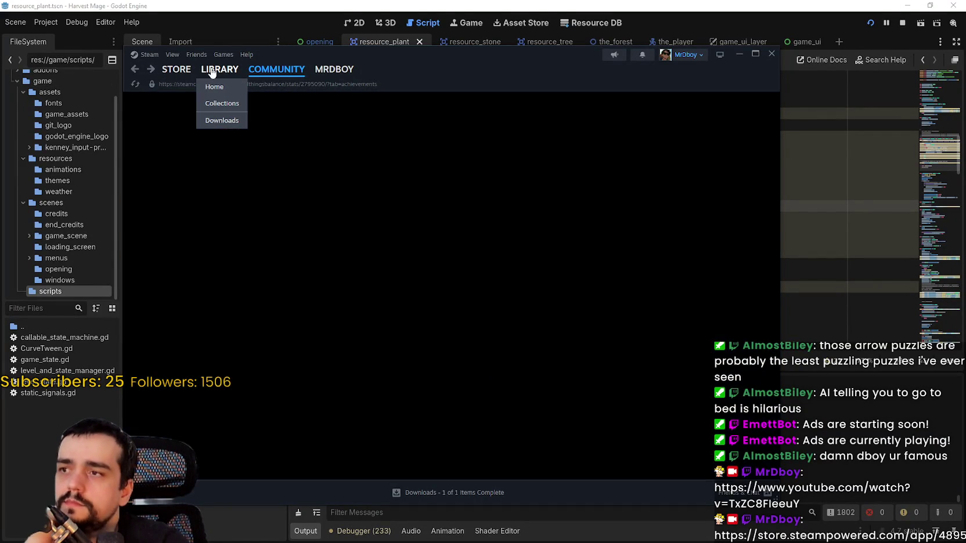
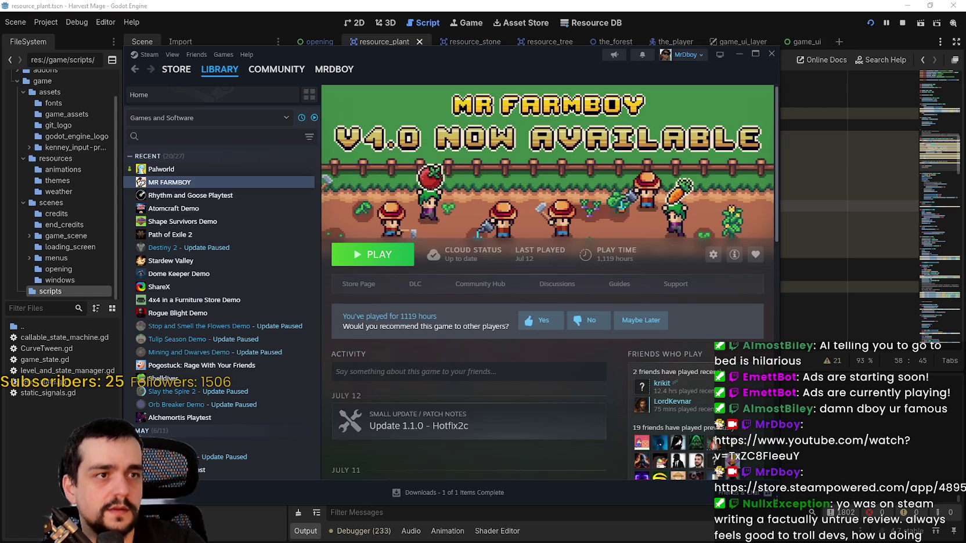
# - Bring the Brave browser showing the Not Recommended MR FARMBOY review to the front
pyautogui.hotkey('alt', 'Tab')
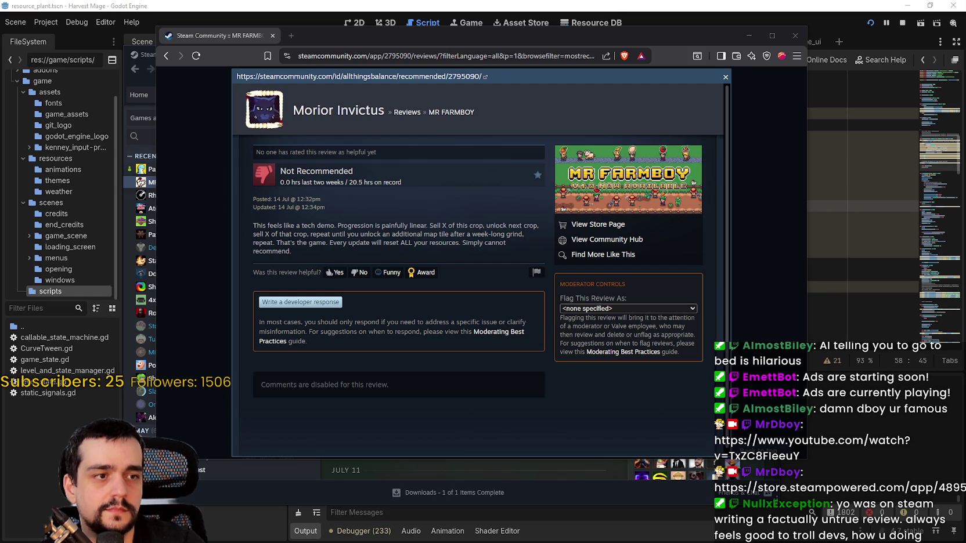
pyautogui.moveTo(648, 42); pyautogui.dragTo(699, 21)
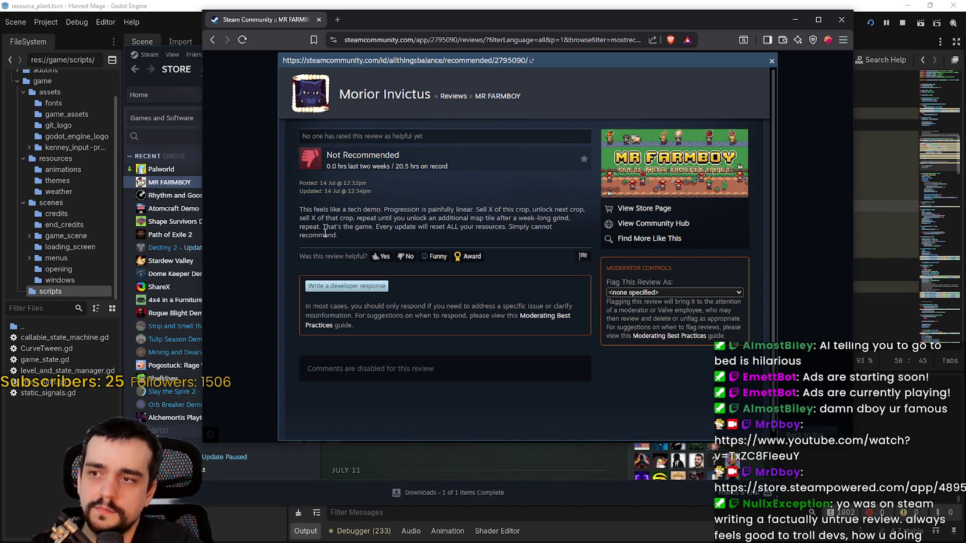
pyautogui.moveTo(568, 218); pyautogui.dragTo(406, 219)
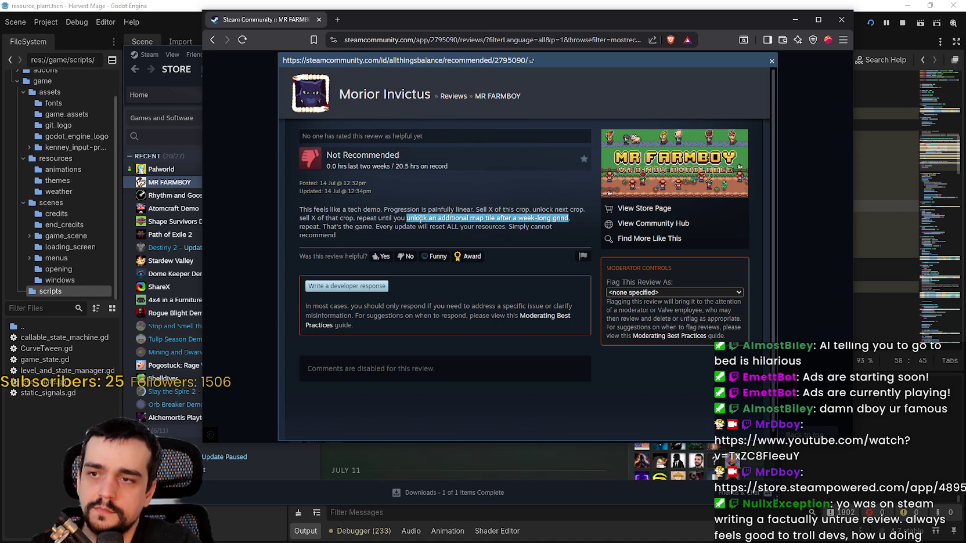
pyautogui.moveTo(335, 228)
pyautogui.mouseDown()
pyautogui.moveTo(529, 228)
pyautogui.moveTo(485, 228)
pyautogui.mouseUp()
pyautogui.rightClick(494, 226)
pyautogui.click(483, 228)
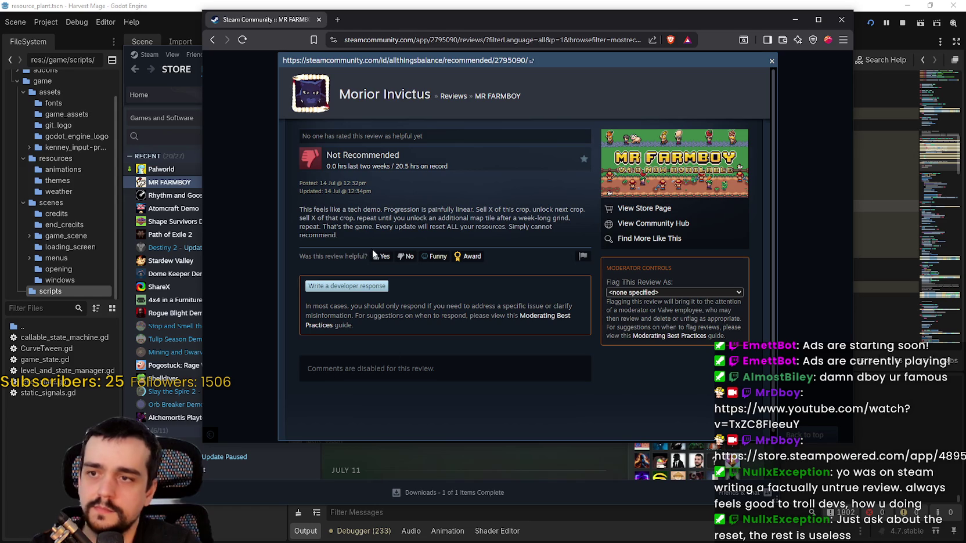
pyautogui.click(364, 288)
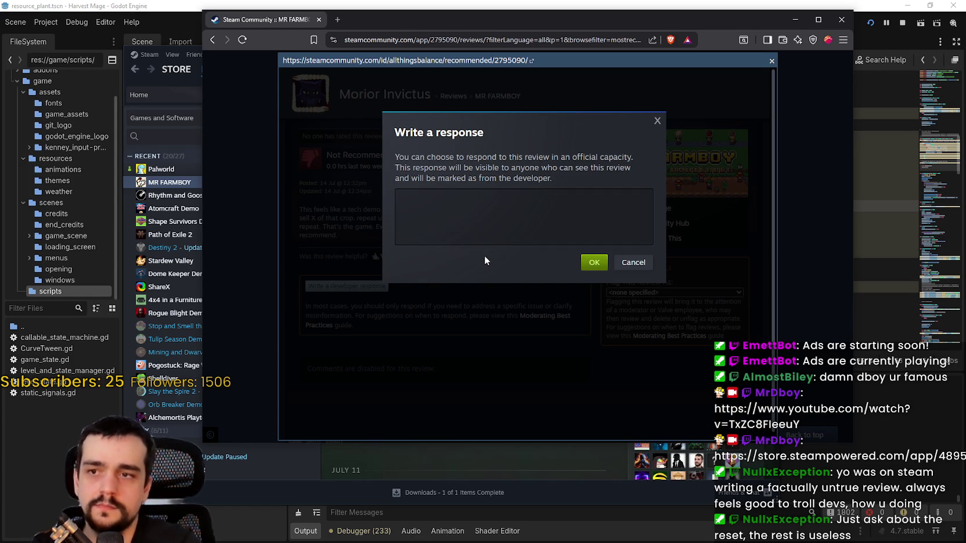
# - Write 'Thank you for your feedback.' and begin 'Can you go into a bit more details about'
pyautogui.write('Thank you for your feedback.')
pyautogui.press('Return')
pyautogui.press('Return')
pyautogui.write('I would lo')
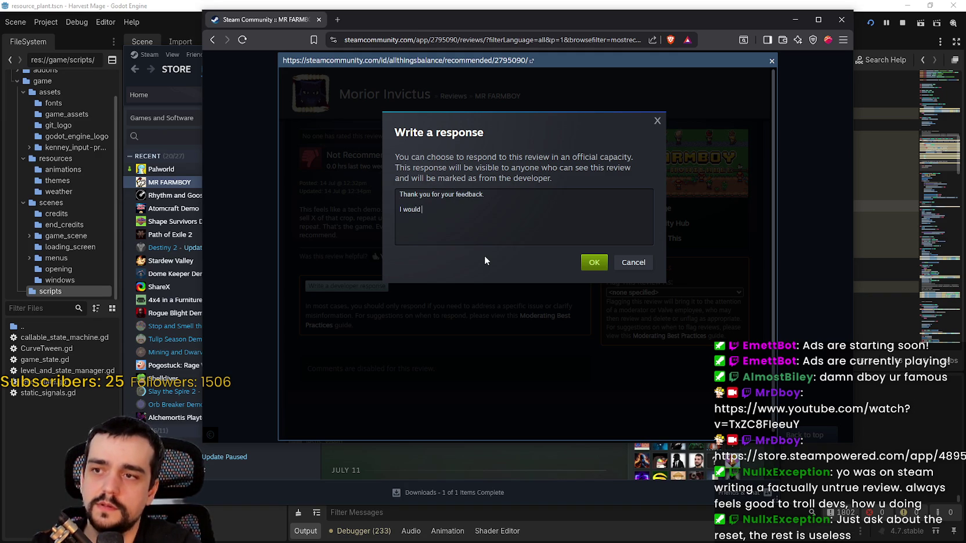
pyautogui.press('BackSpace')
pyautogui.press('BackSpace')
pyautogui.press('BackSpace')
pyautogui.write('Can you go int')
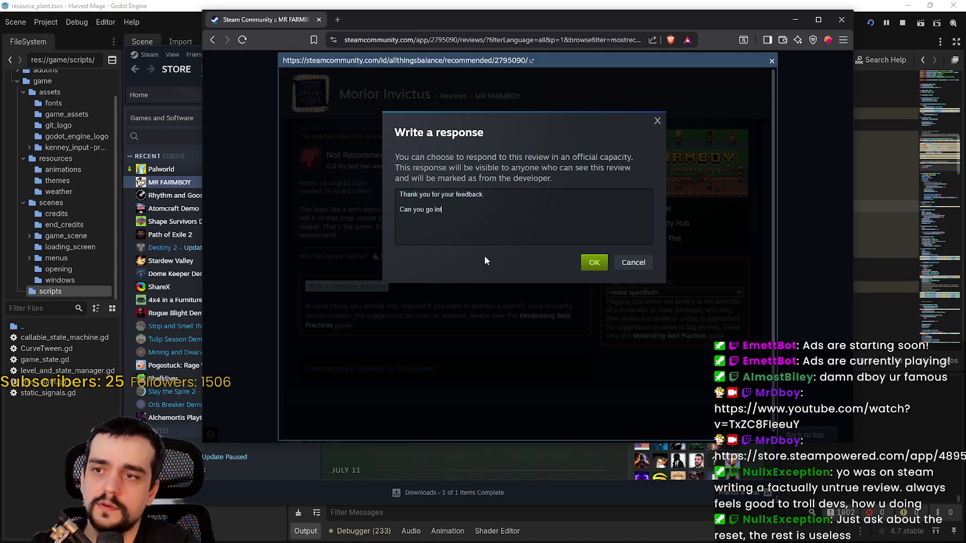
pyautogui.write('o a bit more details about')
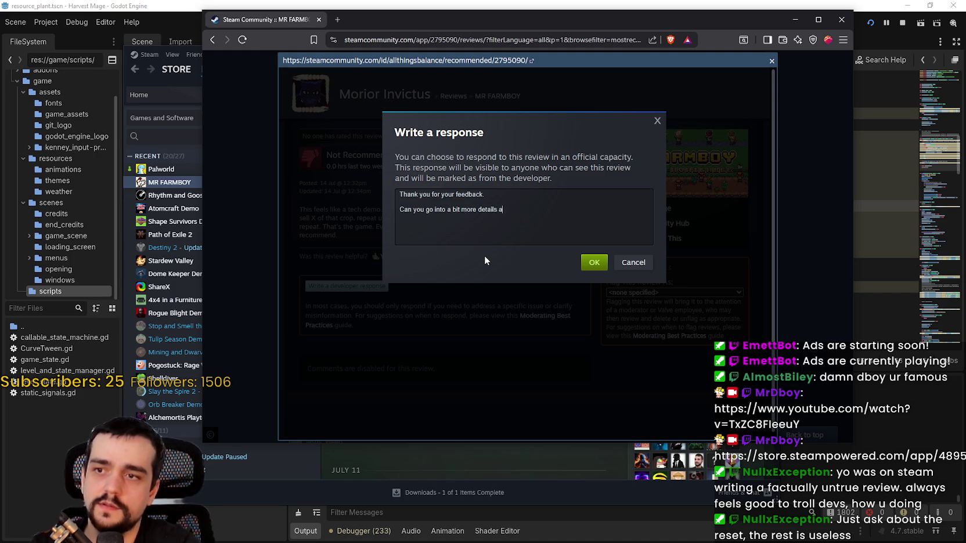
# - Quote the reviewer's resources-reset complaint and ask if savefiles are getting corrupted or something else
pyautogui.hotkey('ctrl', 'v')
pyautogui.hotkey('ctrl', 'z')
pyautogui.write('"')
pyautogui.hotkey('ctrl', 'v')
pyautogui.write('" what')
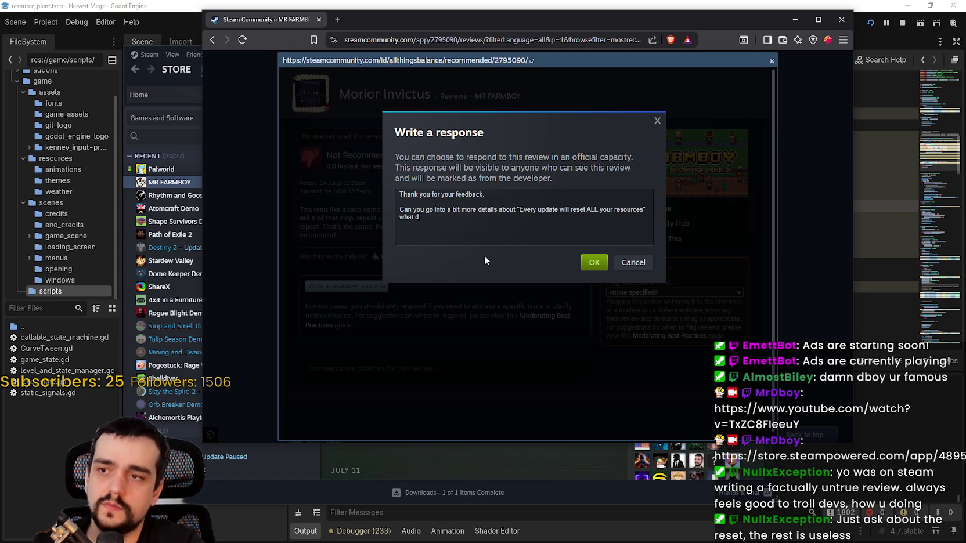
pyautogui.write(' does this ')
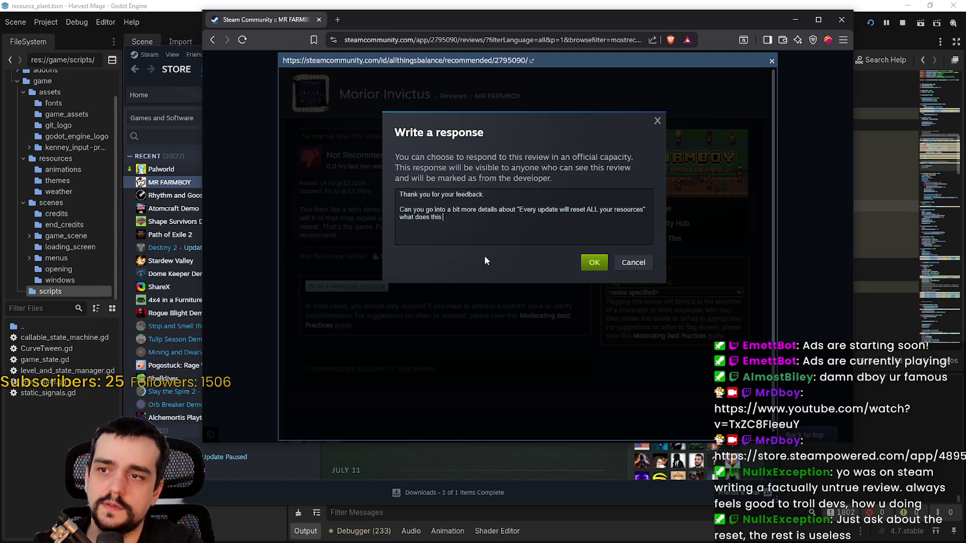
pyautogui.write('mean? Are your')
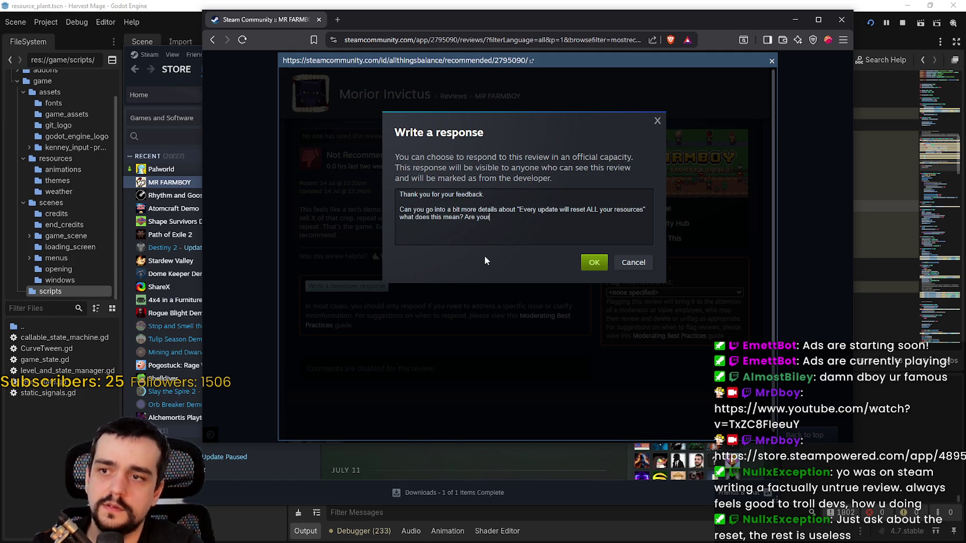
pyautogui.write(' savefile')
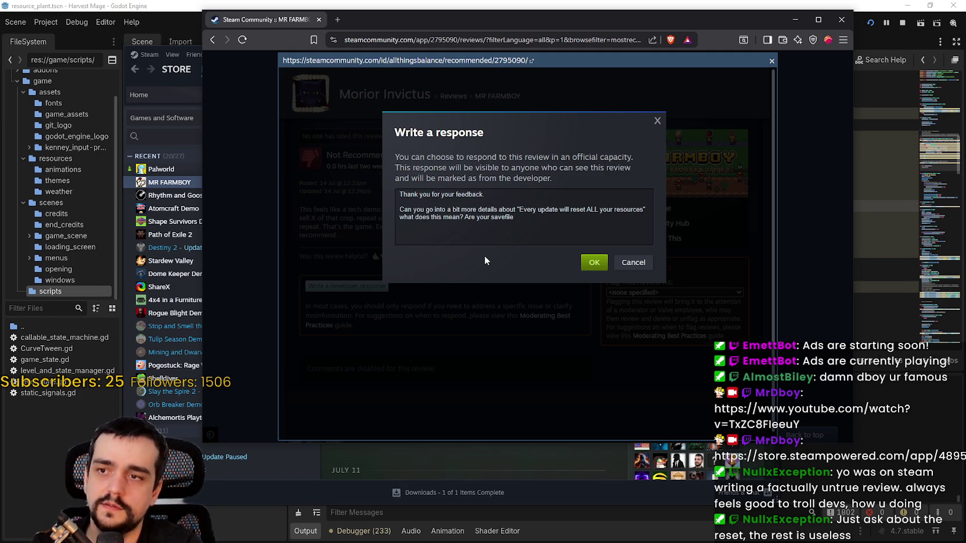
pyautogui.write('s getting corrupte')
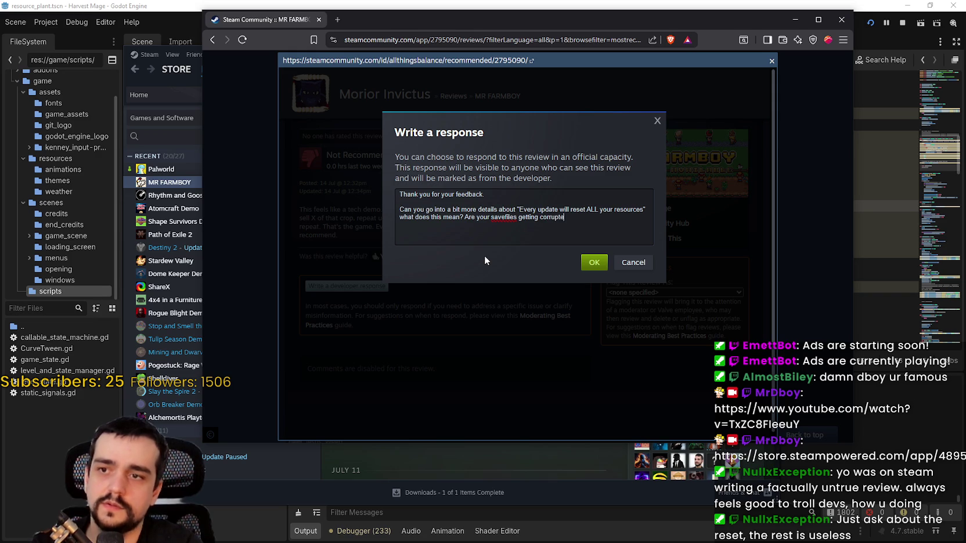
pyautogui.write('d? or')
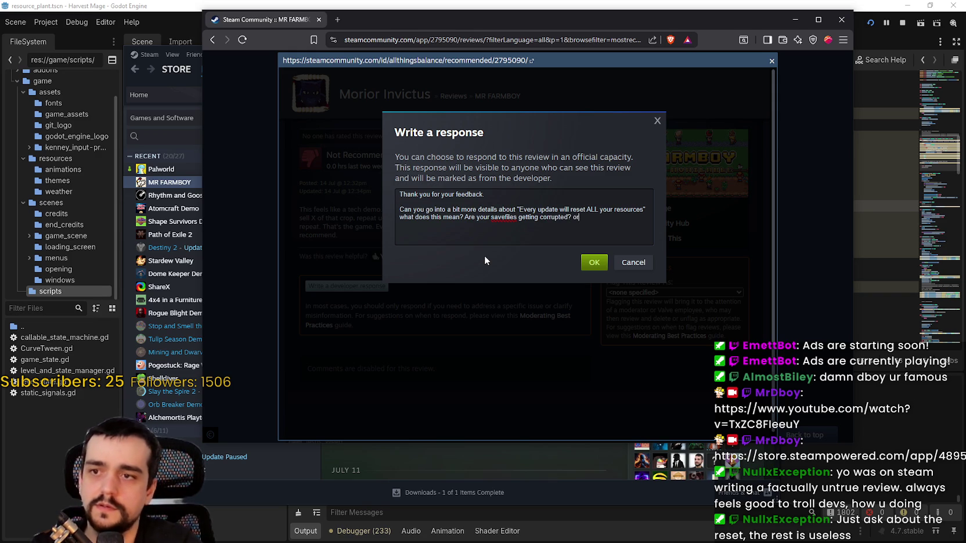
pyautogui.write(' i')
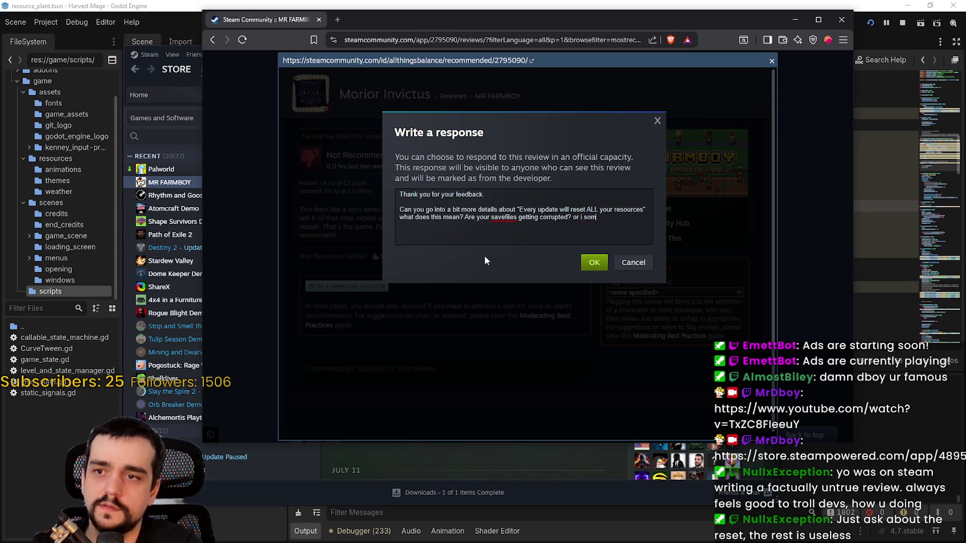
pyautogui.write('s somethi')
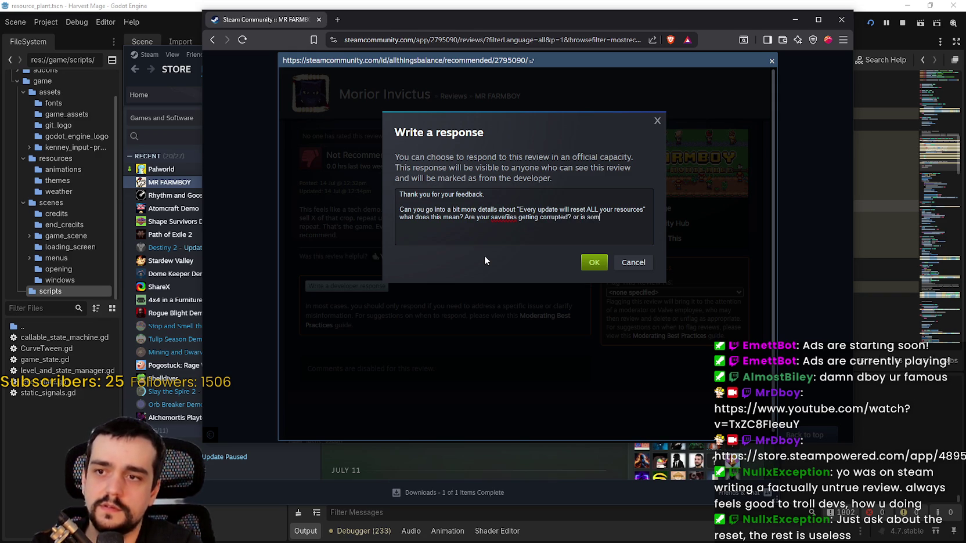
pyautogui.write('ng else, ')
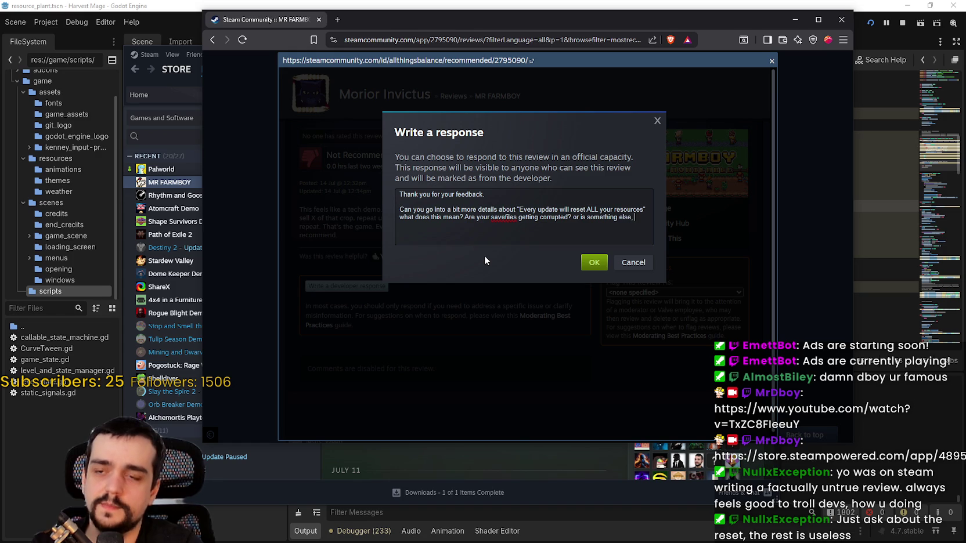
# - Finish the question with 'I can take a look at it!', trimming the stray letter and extra words
pyautogui.write('I can t')
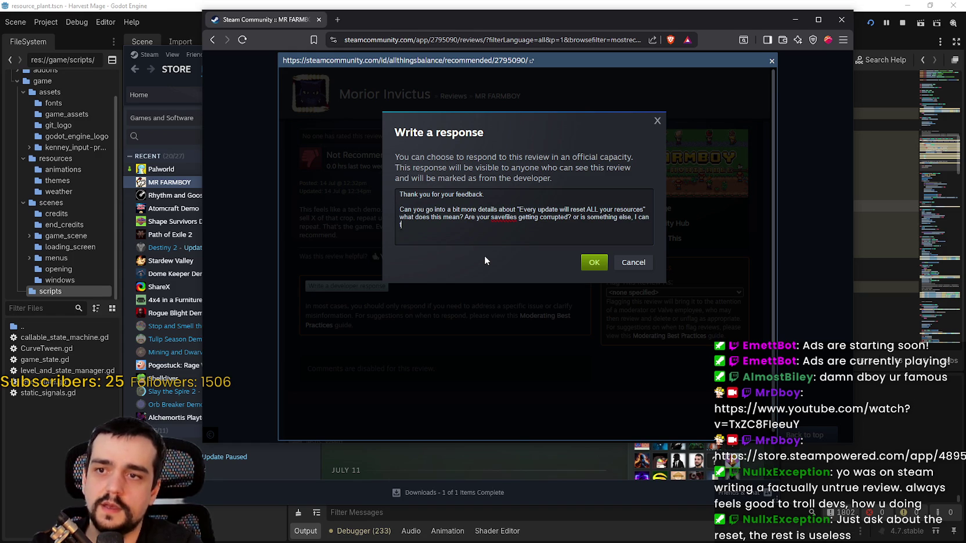
pyautogui.write('ake a look at it!')
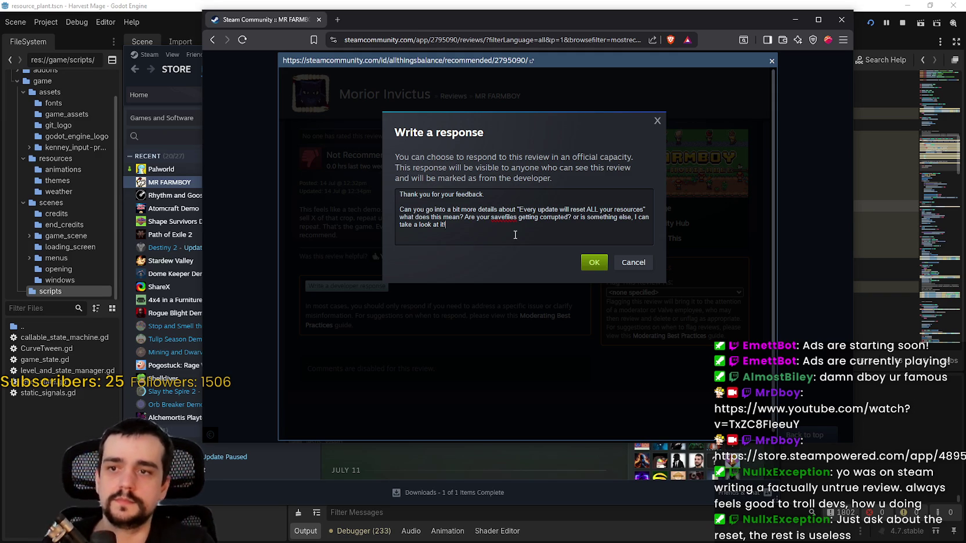
pyautogui.write('for')
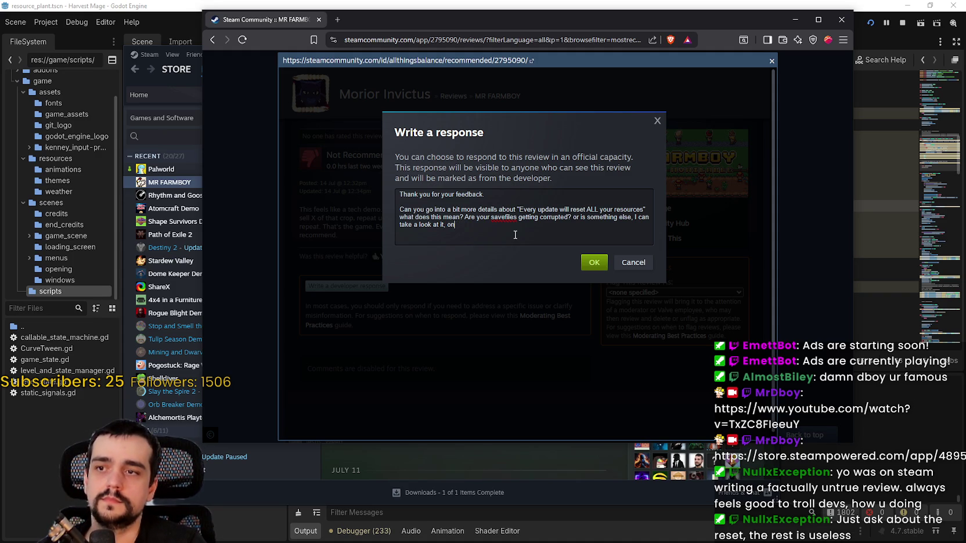
pyautogui.press('BackSpace')
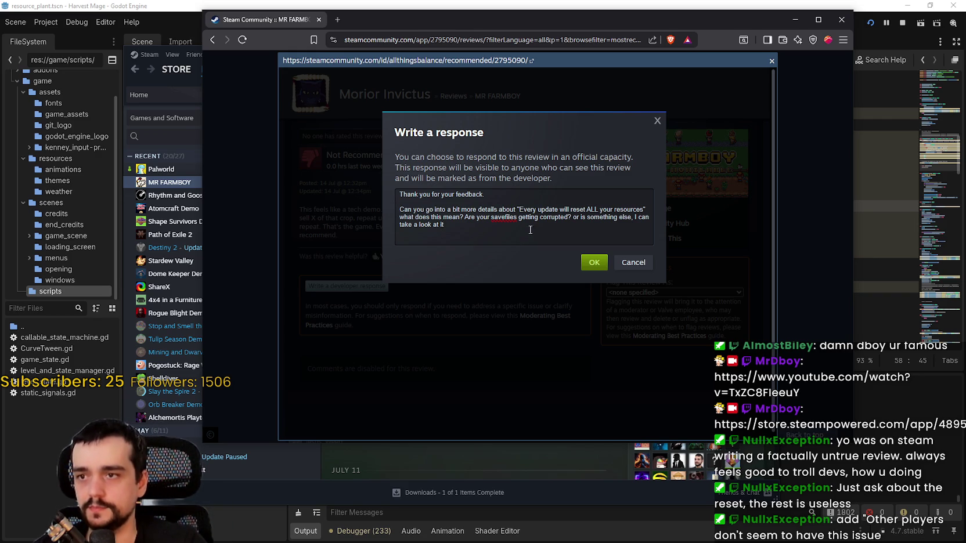
# - Add an apology for the bad experience and 'I want to fix any issues that would cause this'
pyautogui.write(', and I am sorry you ')
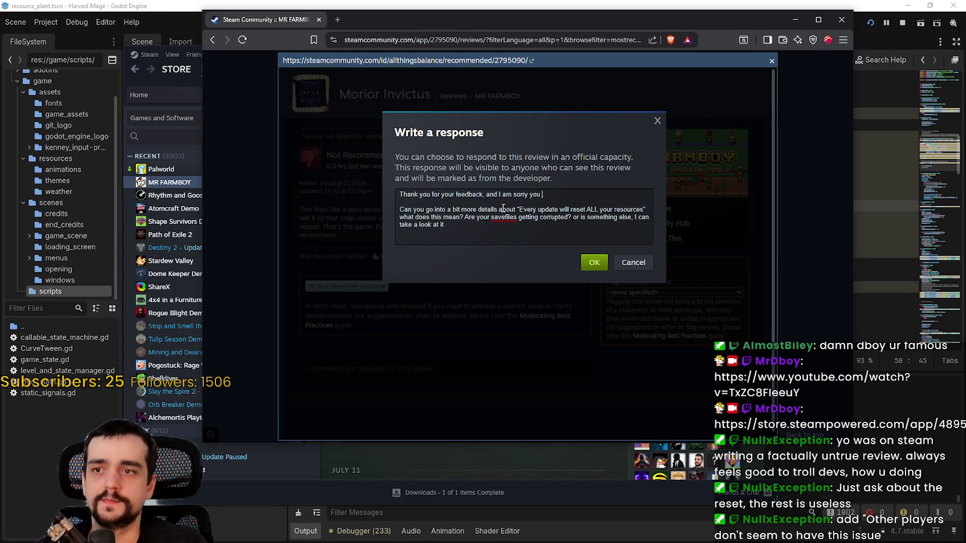
pyautogui.write("didn't have a")
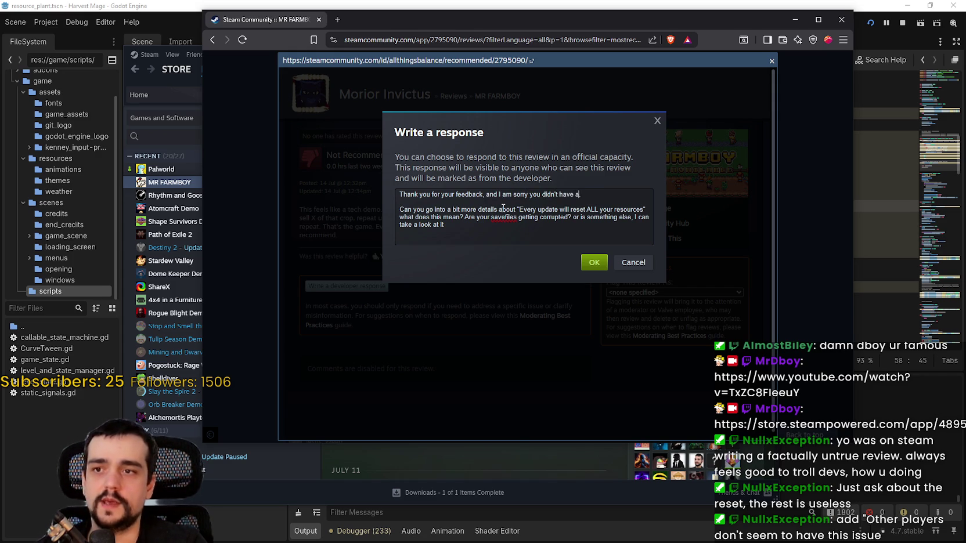
pyautogui.write(' good time with the ')
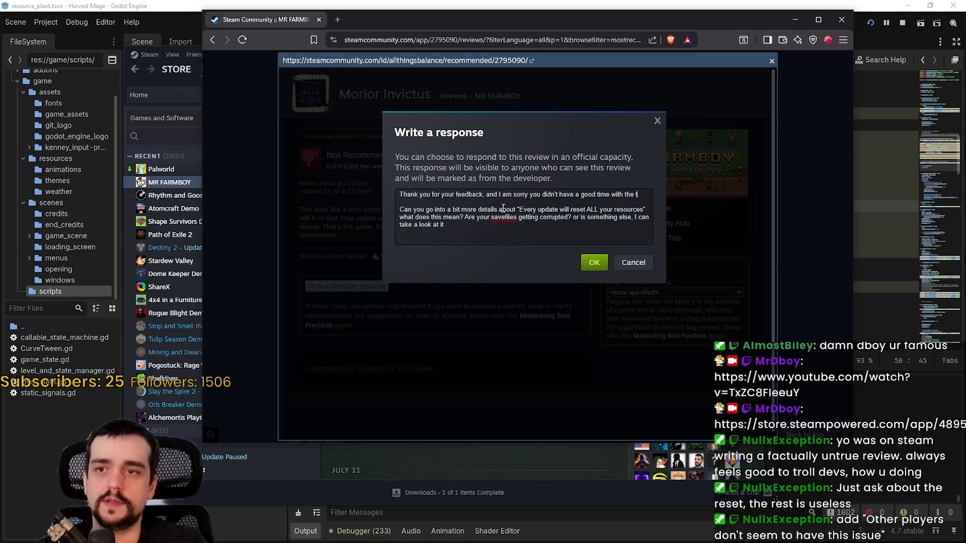
pyautogui.write('game.')
pyautogui.press('Down')
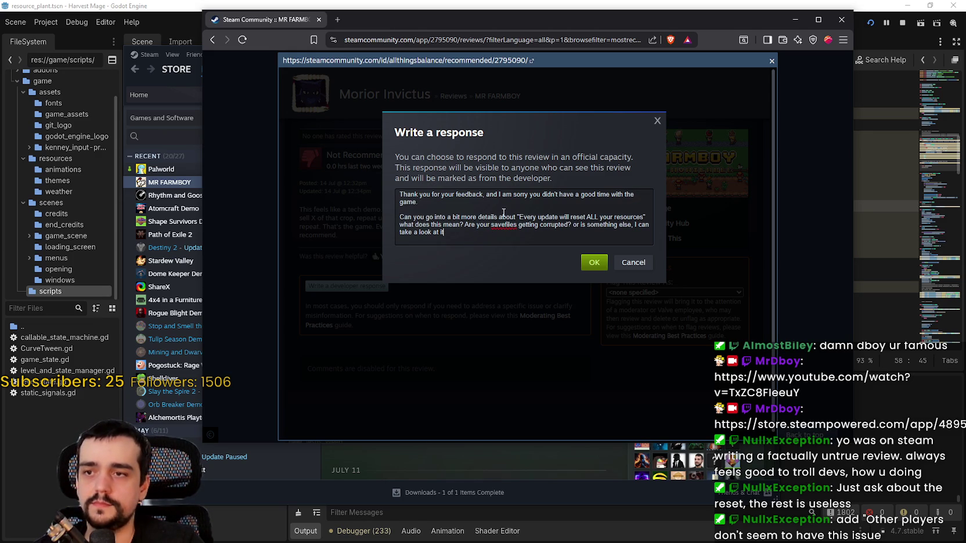
pyautogui.moveTo(400, 217); pyautogui.dragTo(456, 217)
pyautogui.click(522, 220)
pyautogui.moveTo(515, 217); pyautogui.dragTo(402, 216)
pyautogui.write('I want to fi a')
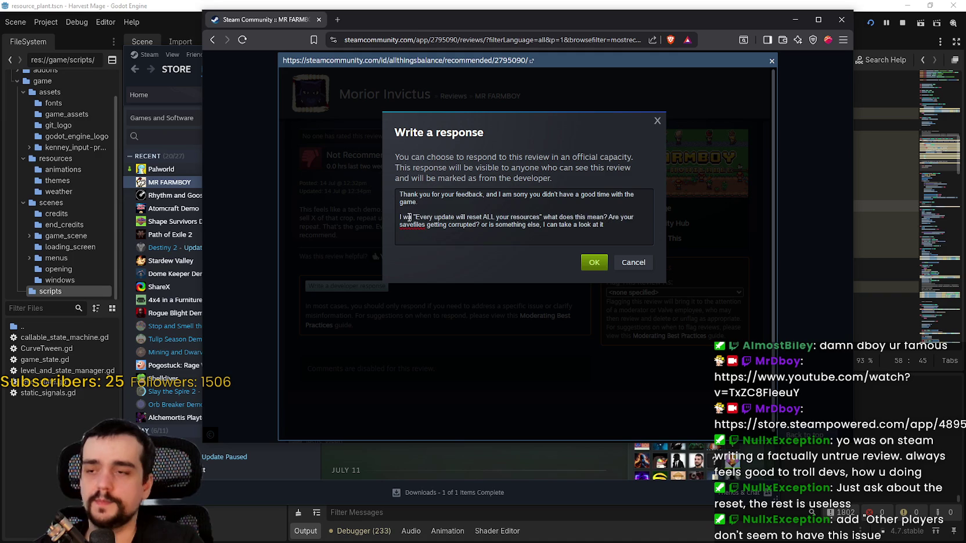
pyautogui.press('BackSpace')
pyautogui.press('BackSpace')
pyautogui.write('x any issue')
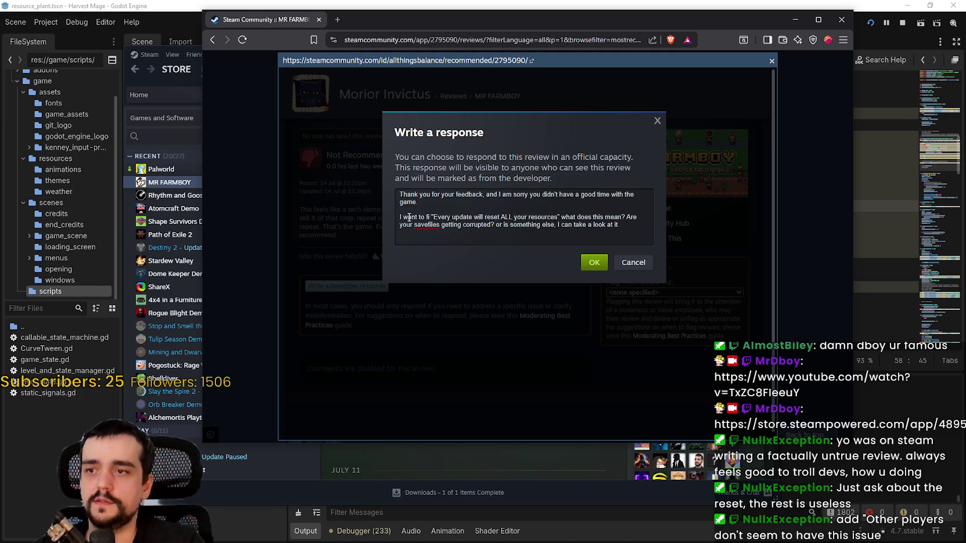
pyautogui.write('s that would ')
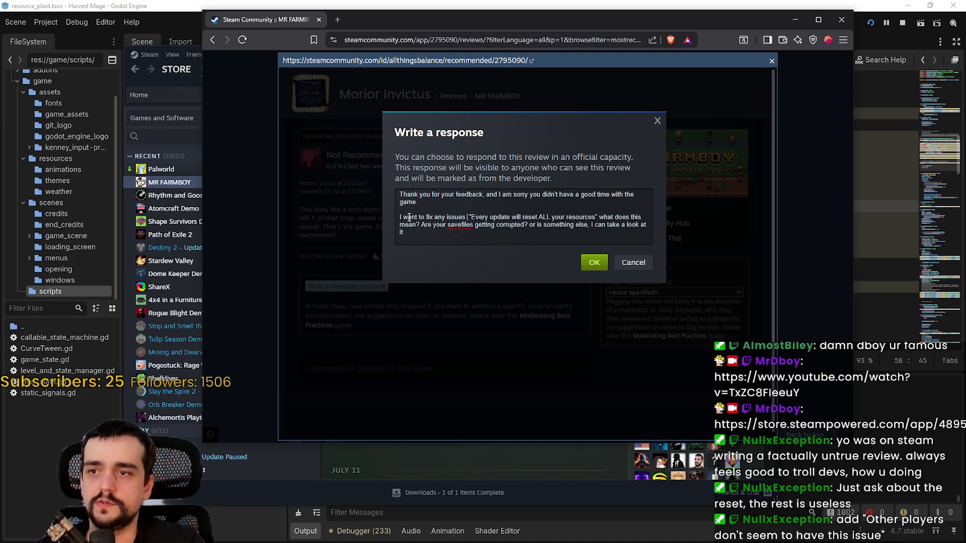
pyautogui.write('cause')
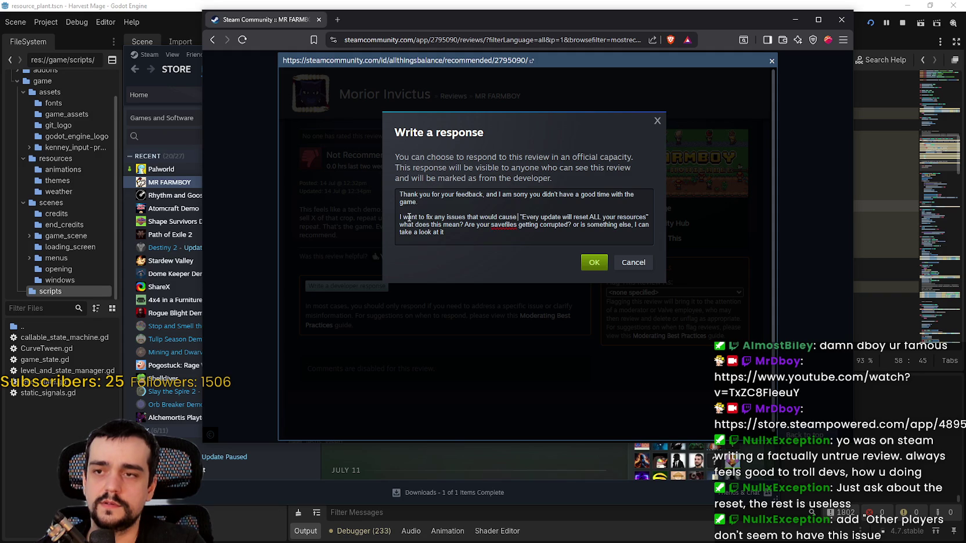
pyautogui.write(' this')
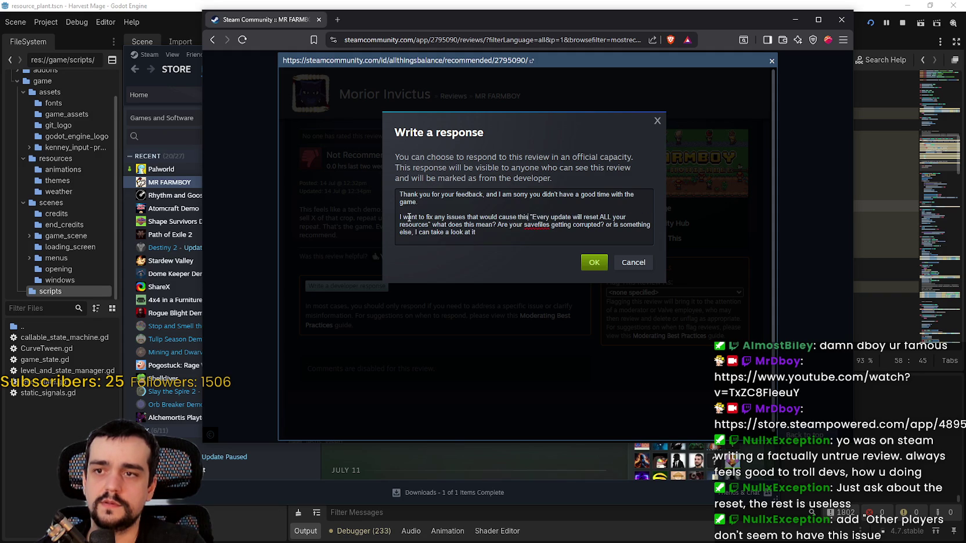
# - Replace 'what does this mean?' with 'can you give a bit more details on the issue?'
pyautogui.click(500, 234)
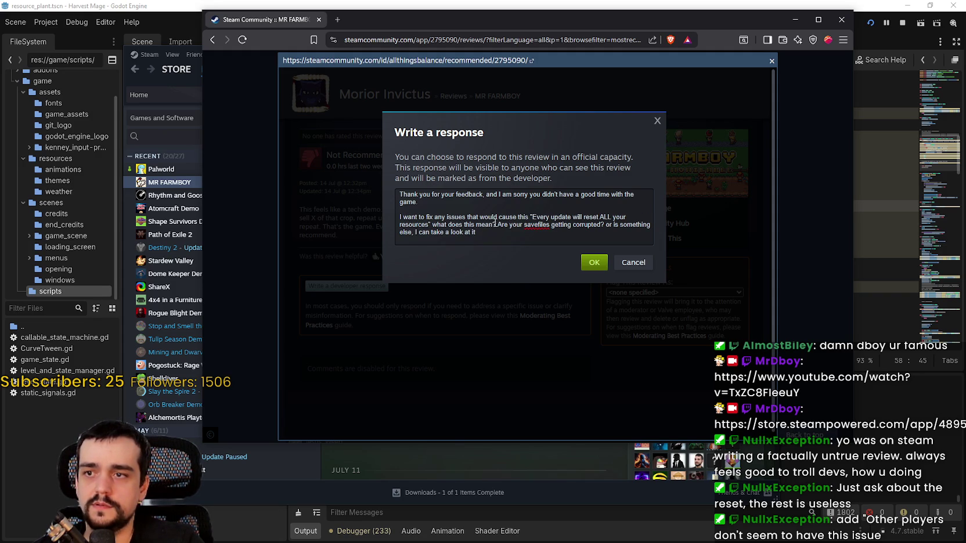
pyautogui.moveTo(497, 225); pyautogui.dragTo(432, 225)
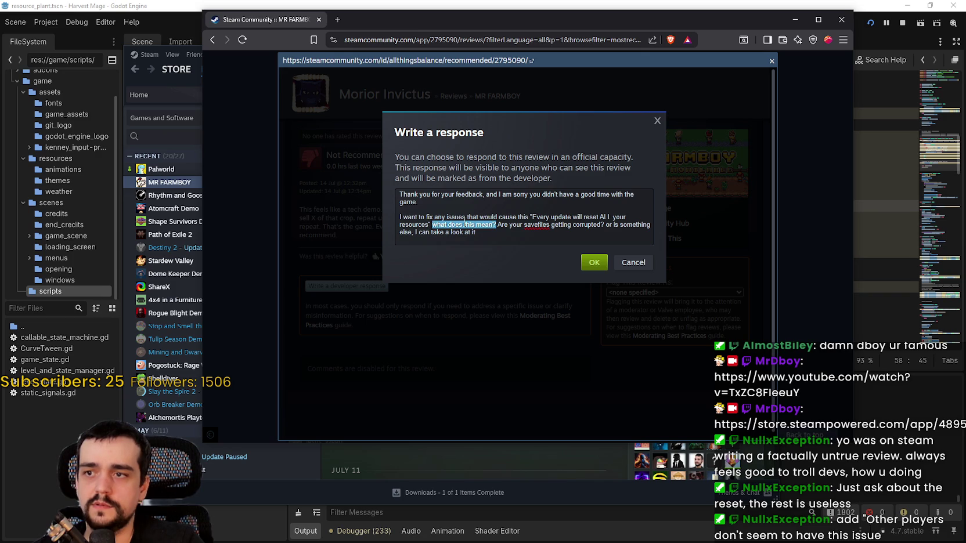
pyautogui.write(', can y')
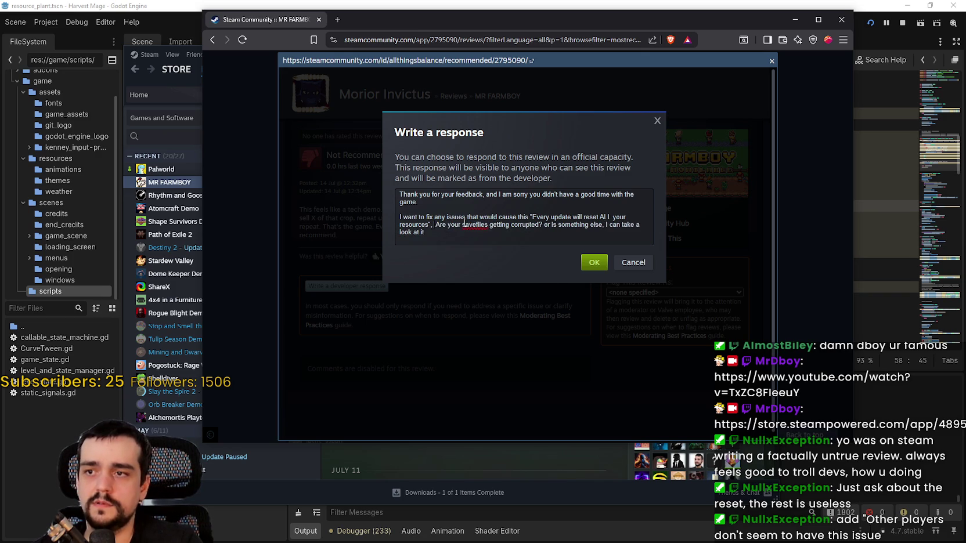
pyautogui.write('ou gi ab')
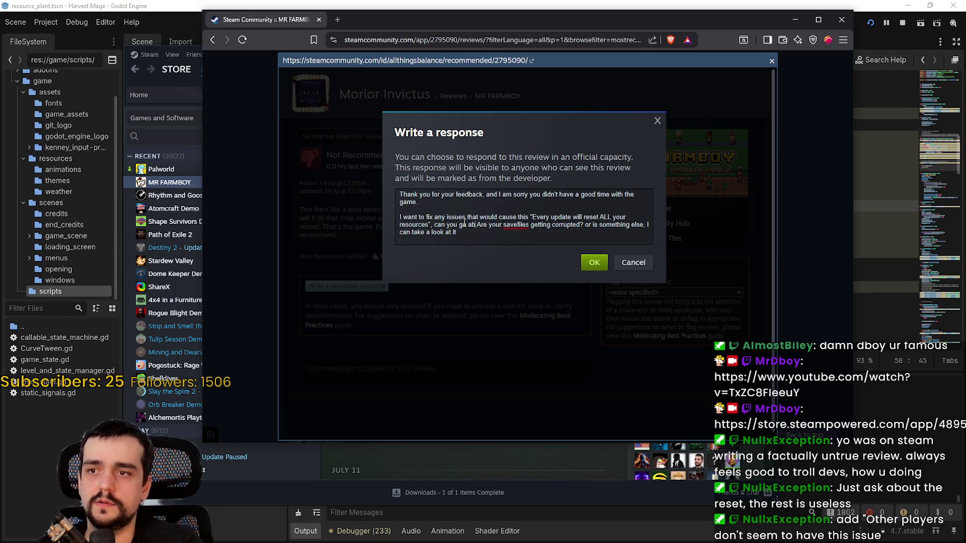
pyautogui.press('BackSpace')
pyautogui.press('BackSpace')
pyautogui.press('BackSpace')
pyautogui.write('a bit more')
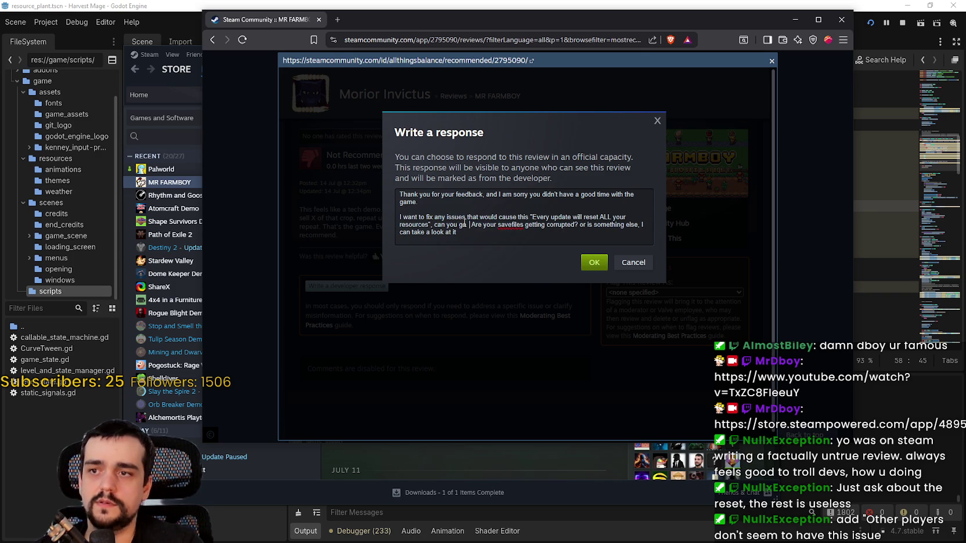
pyautogui.press('BackSpace')
pyautogui.press('BackSpace')
pyautogui.press('BackSpace')
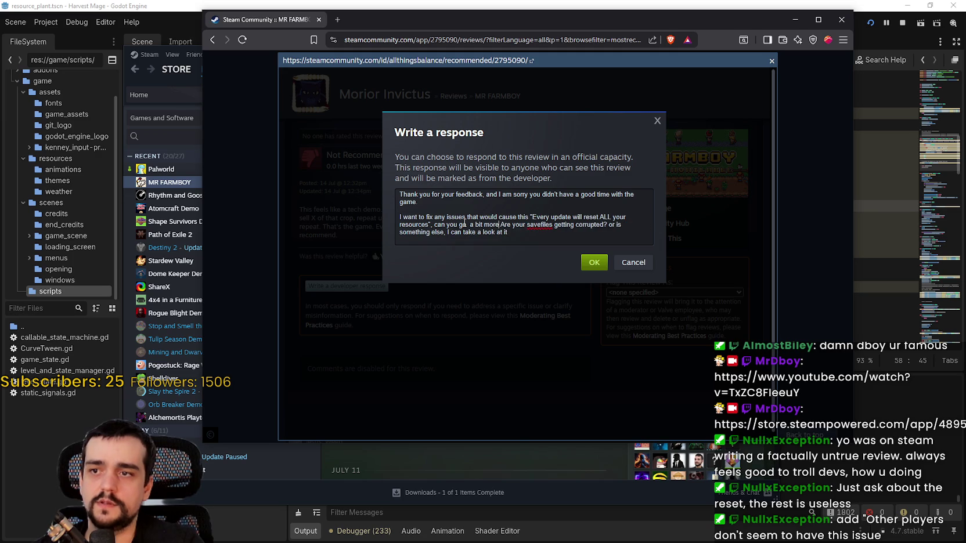
pyautogui.write('o')
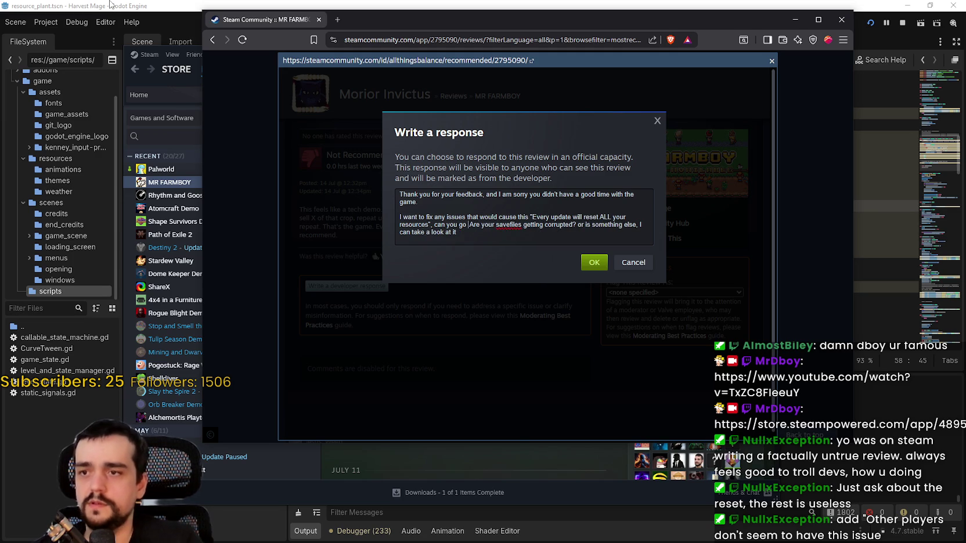
pyautogui.press('BackSpace')
pyautogui.press('BackSpace')
pyautogui.press('BackSpace')
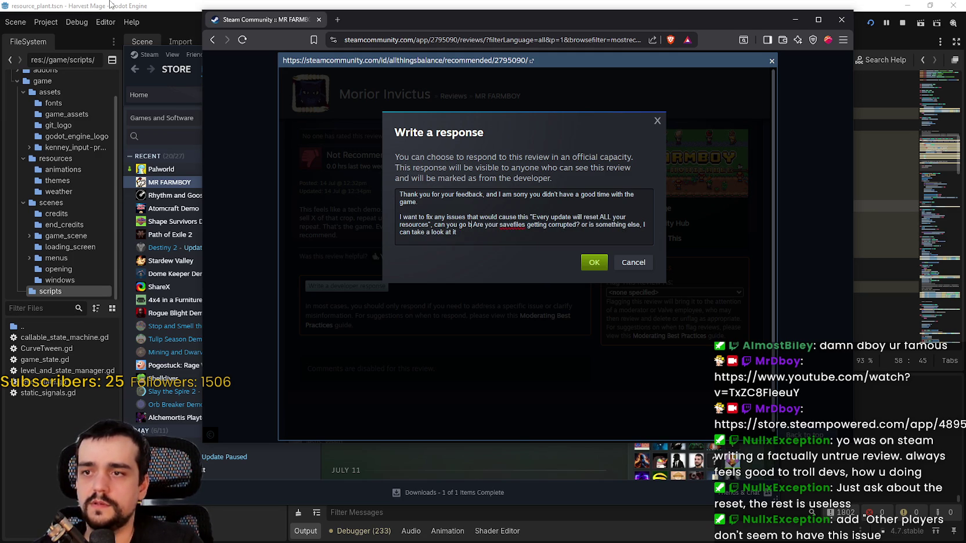
pyautogui.write('ive ')
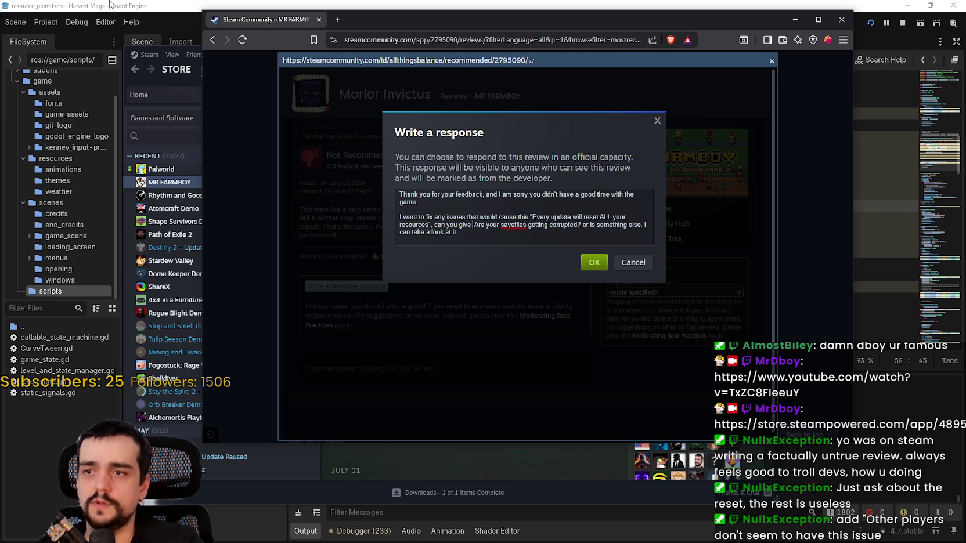
pyautogui.write('a bit more details')
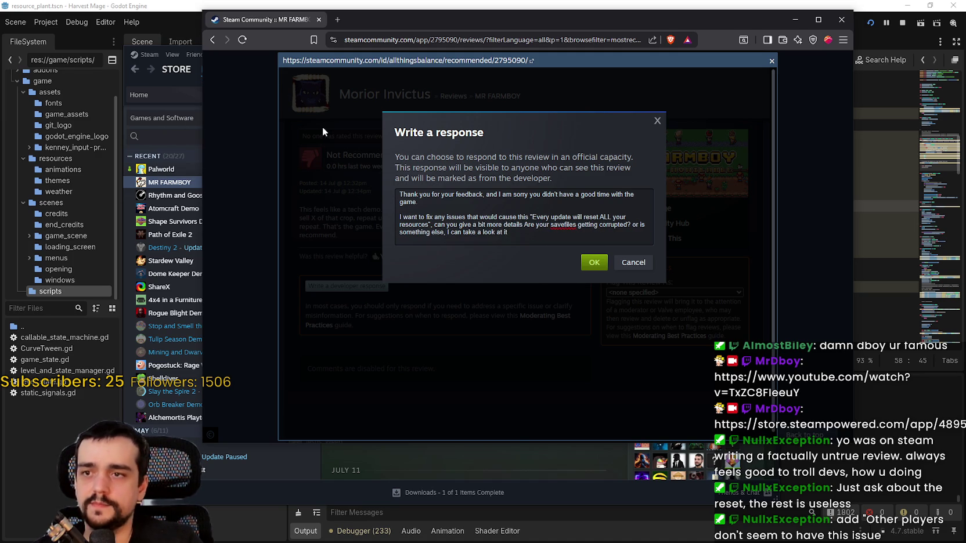
pyautogui.write('on the issue')
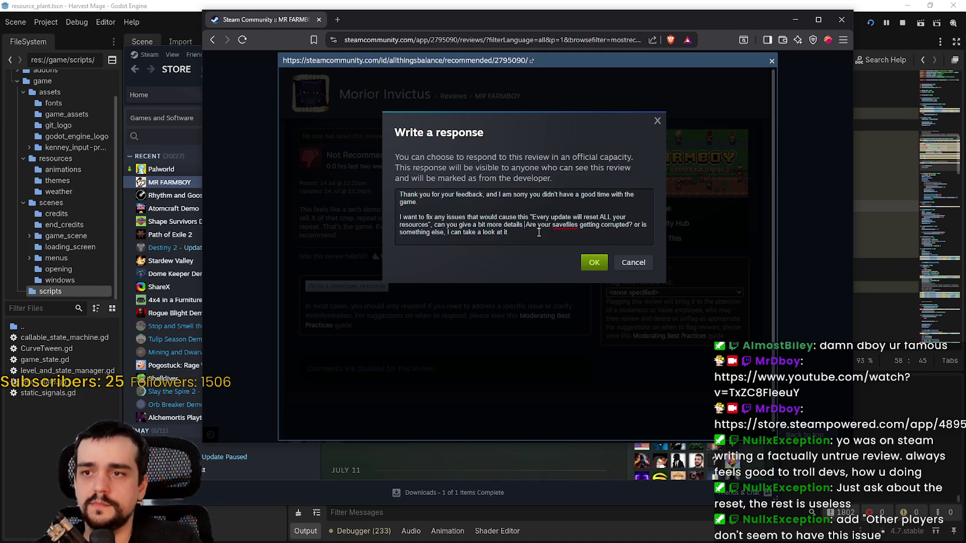
pyautogui.write('?')
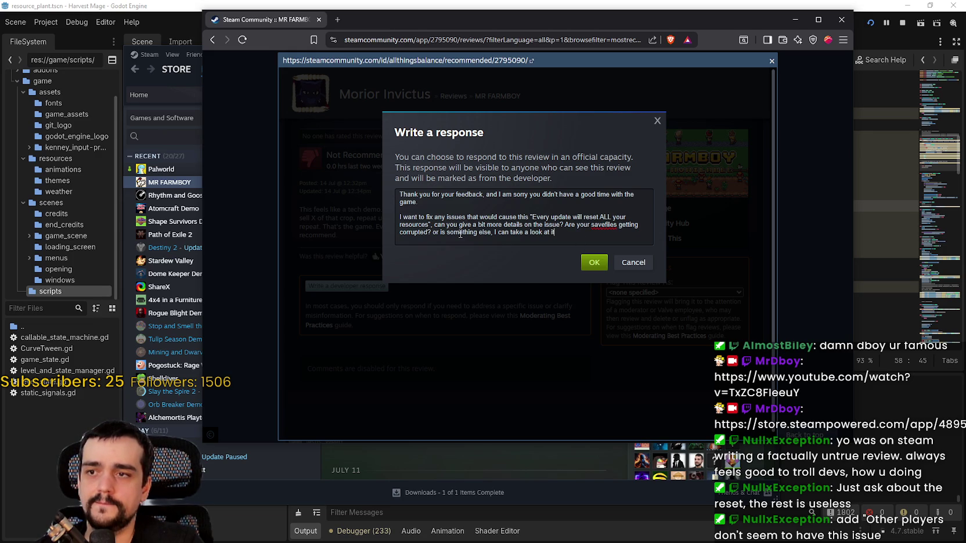
# - Capitalise 'Or', delete the 'I can take a look at it' offer, and post the response
pyautogui.moveTo(436, 233); pyautogui.dragTo(431, 233)
pyautogui.click(432, 232)
pyautogui.write('O')
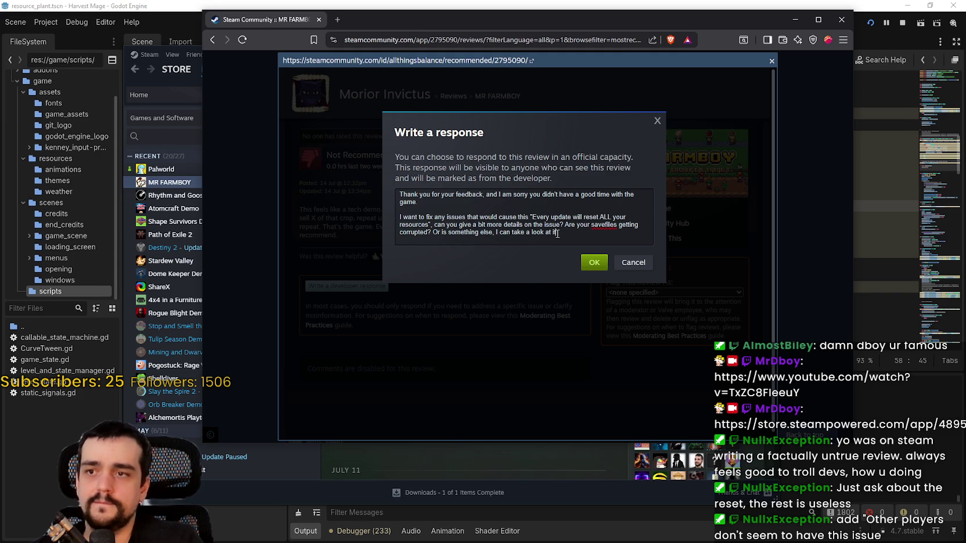
pyautogui.moveTo(557, 233); pyautogui.dragTo(495, 235)
pyautogui.press('BackSpace')
pyautogui.press('BackSpace')
pyautogui.write('?')
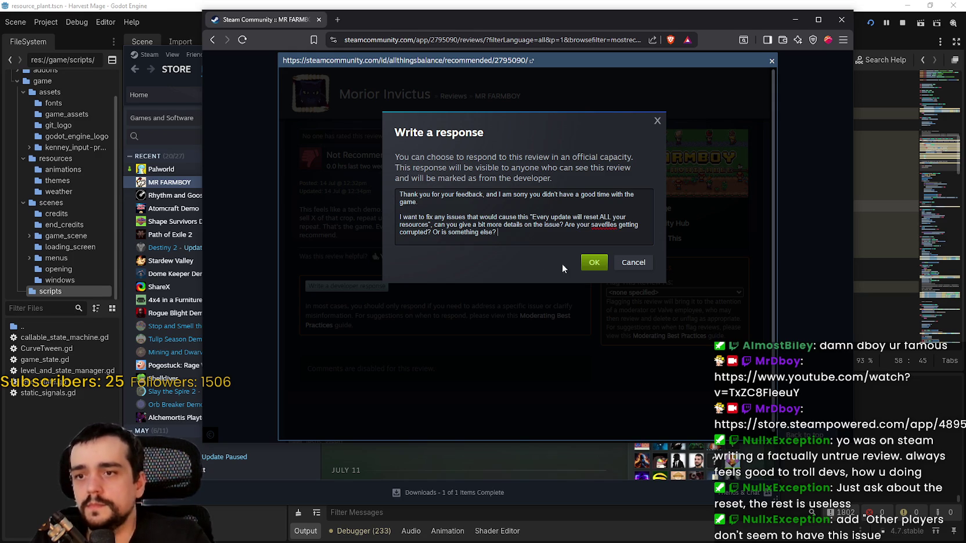
pyautogui.click(593, 262)
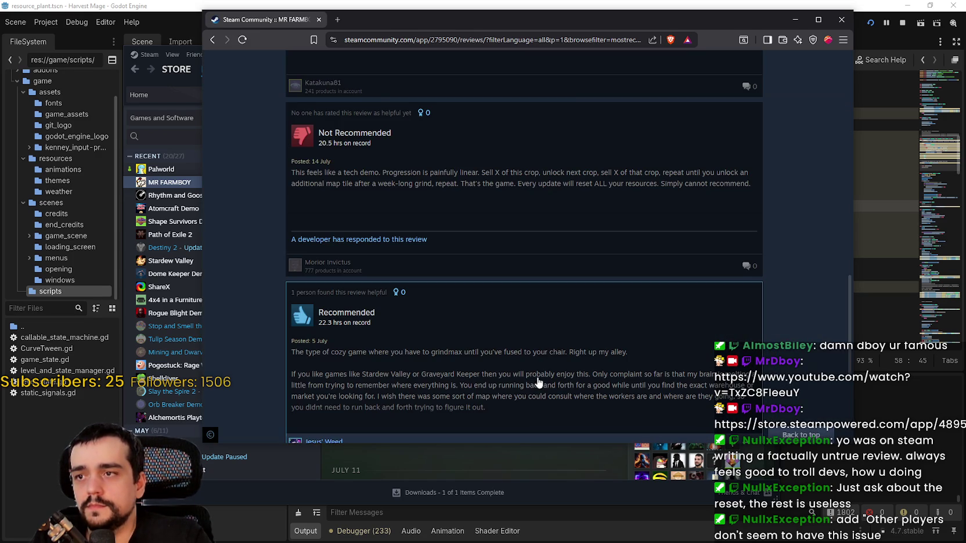
# - Check the review now shows the developer reply, then return to the MR FARMBOY library page
pyautogui.scroll(-5, 504, 287)
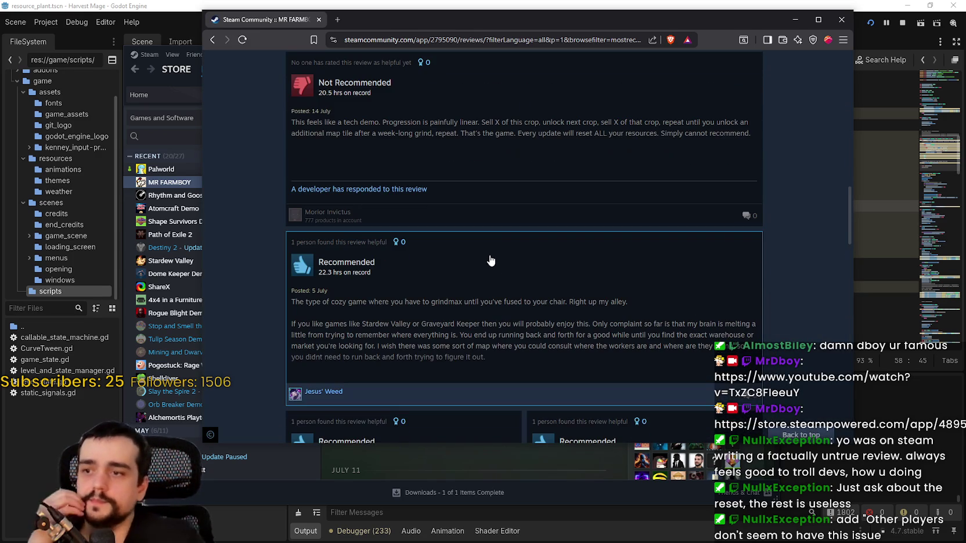
pyautogui.click(795, 19)
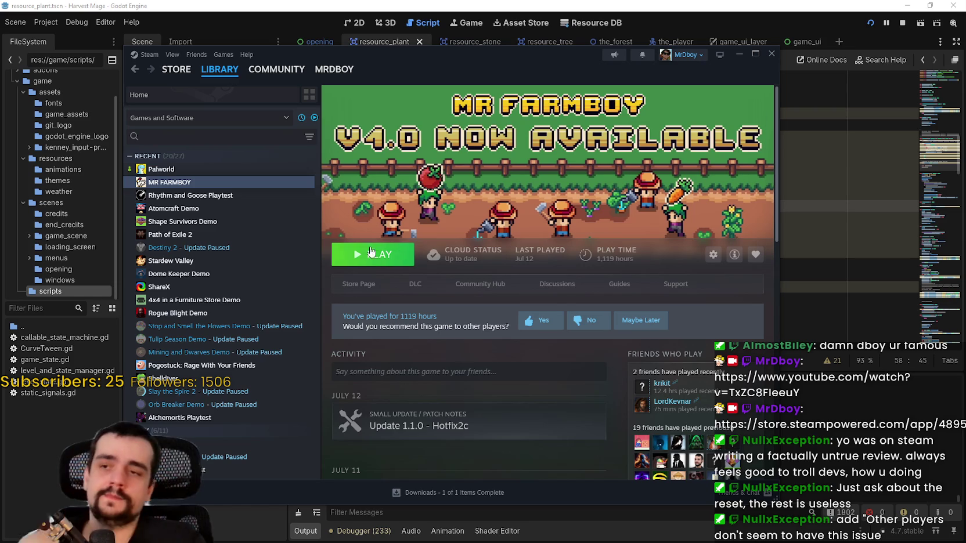
# - Open the MR FARMBOY store page and view its Very Positive reviews summary
pyautogui.click(360, 284)
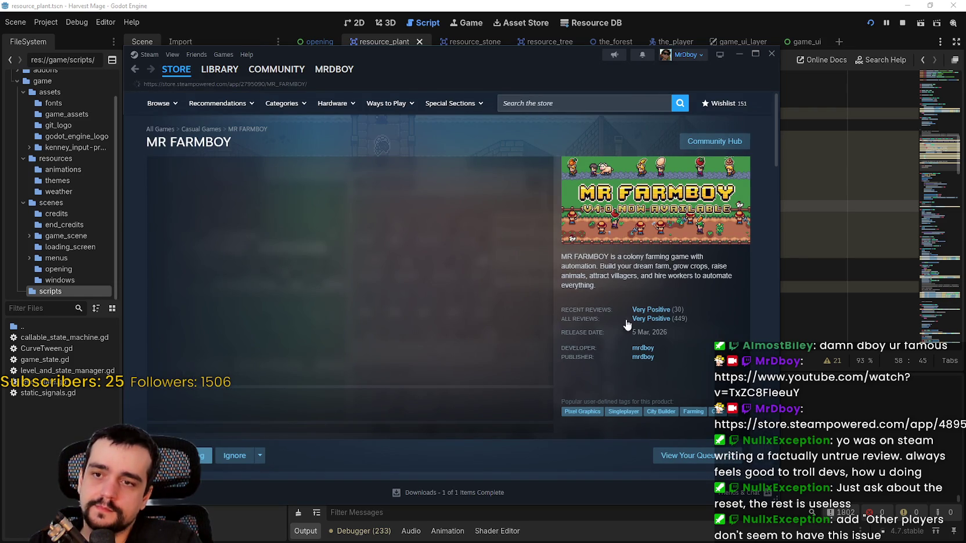
pyautogui.moveTo(653, 312)
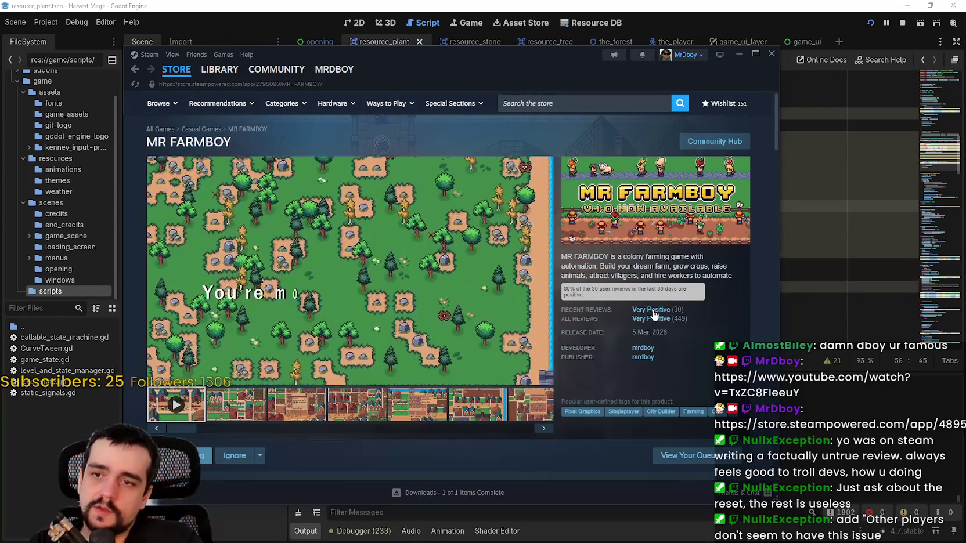
pyautogui.moveTo(470, 194)
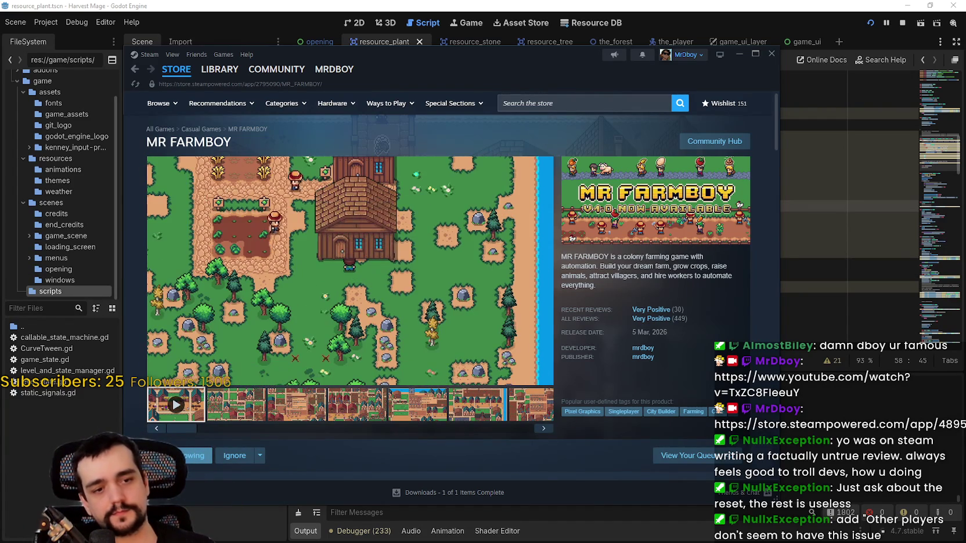
# - Glance at the game's SteamDB charts, hide that browser, and cycle windows via Aseprite
pyautogui.hotkey('alt', 'Tab')
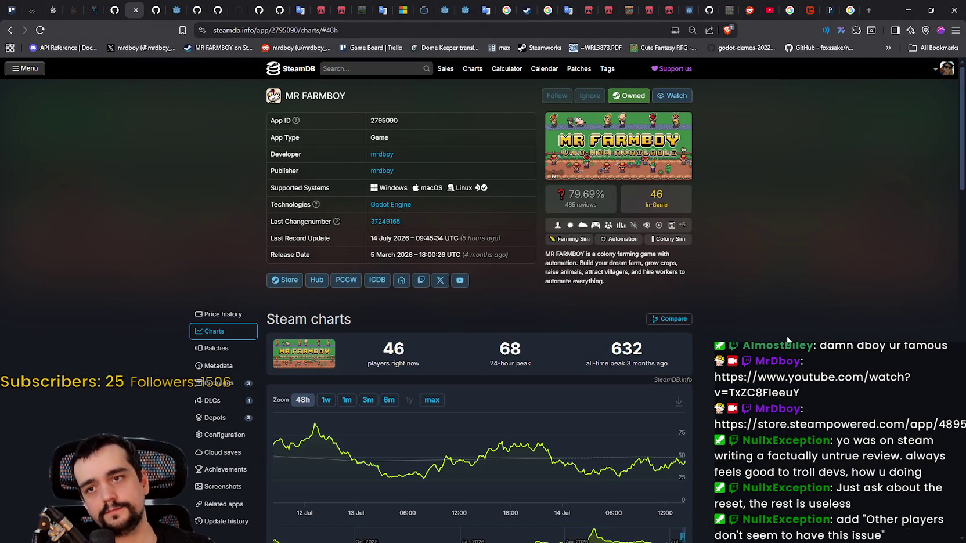
pyautogui.click(912, 10)
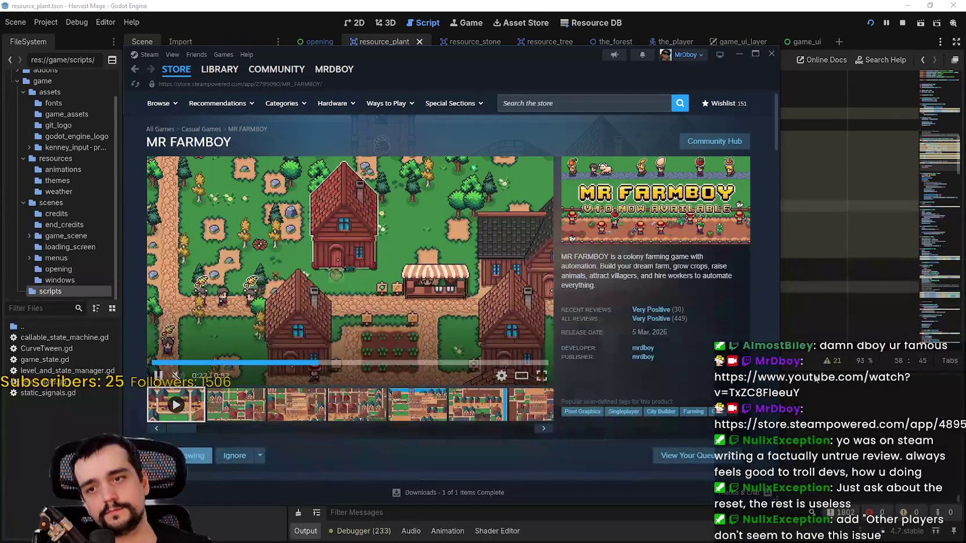
pyautogui.hotkey('alt', 'Tab')
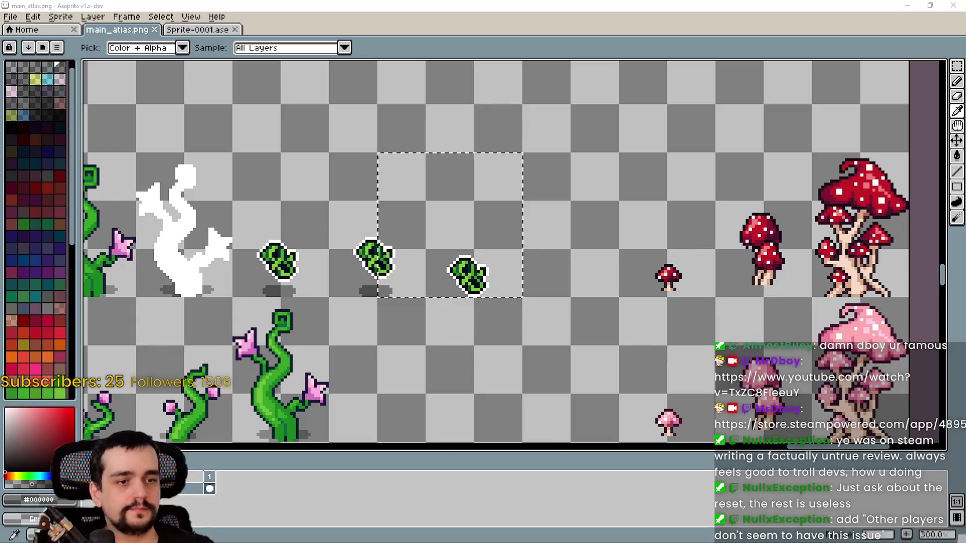
pyautogui.hotkey('alt', 'Tab')
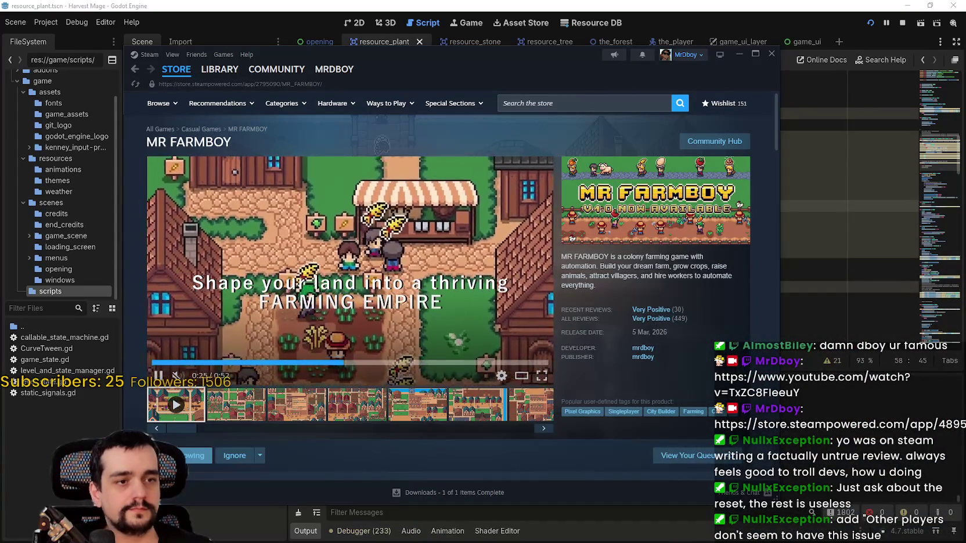